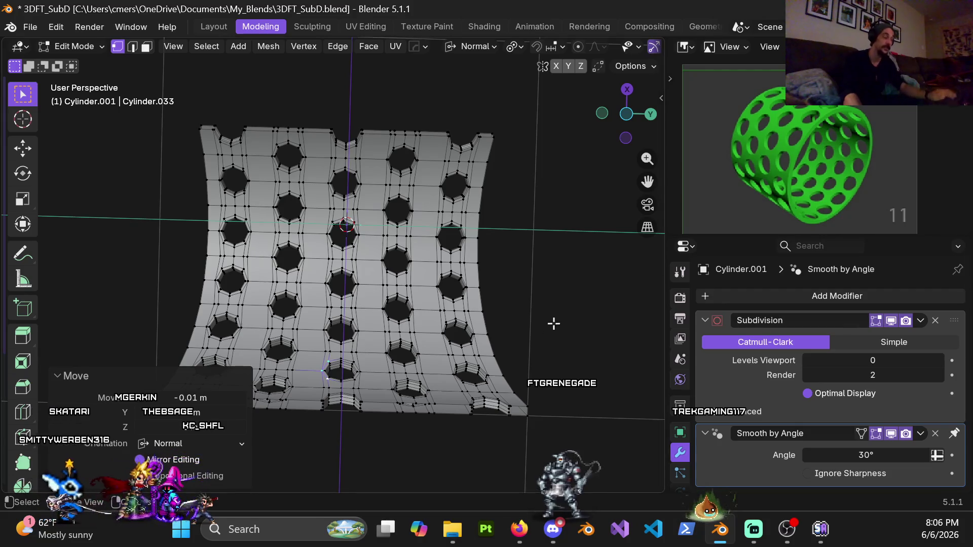
# - Inspect the holed panel up close, then unhide all hidden geometry of the cylinder
pyautogui.moveTo(461, 319); pyautogui.dragTo(386, 310, button='middle')
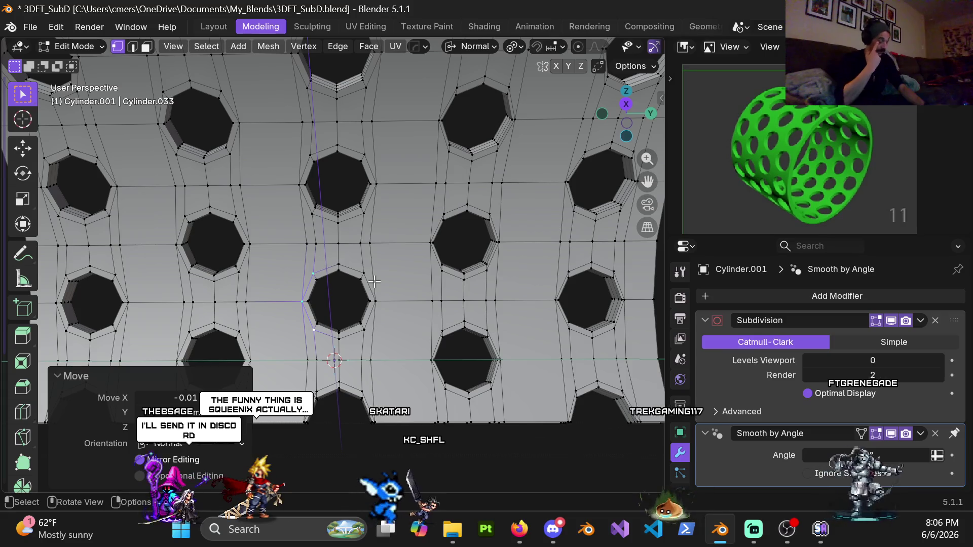
pyautogui.scroll(-4, 393, 199)
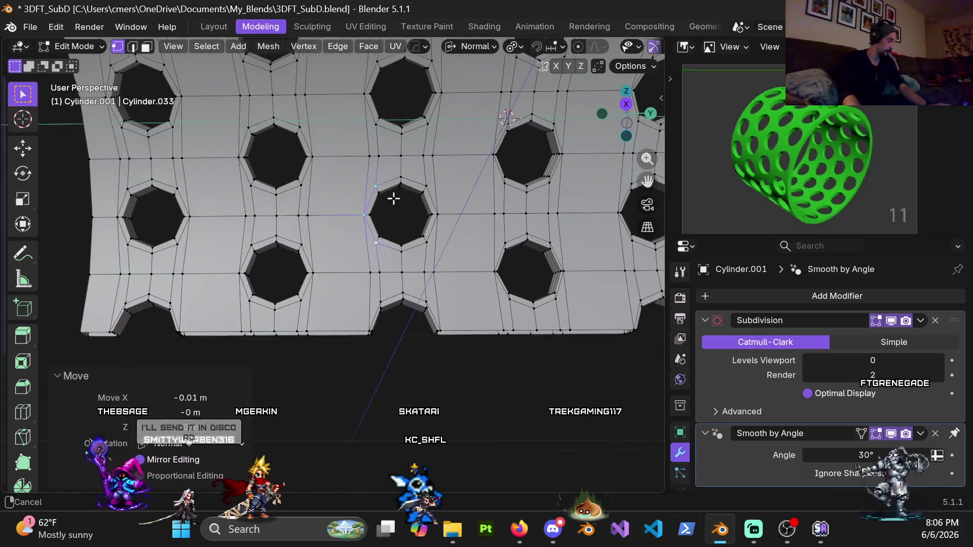
pyautogui.hotkey('alt', 'h')
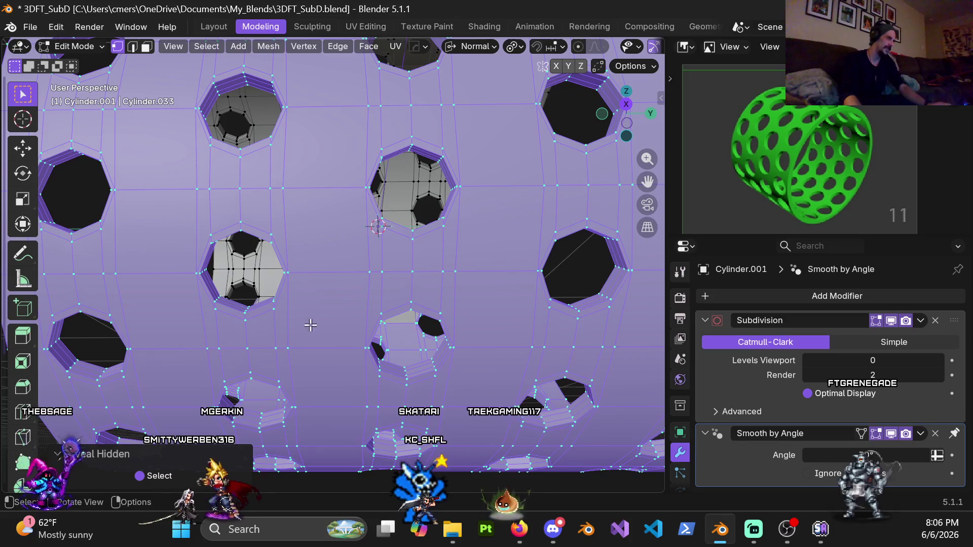
# - Face the ring from the front, clear the mesh selection and return to vertex select in solid shading
pyautogui.scroll(-3, 344, 318)
pyautogui.moveTo(344, 318)
pyautogui.mouseDown(button='middle')
pyautogui.moveTo(464, 332)
pyautogui.moveTo(195, 292)
pyautogui.moveTo(305, 234)
pyautogui.moveTo(306, 257)
pyautogui.mouseUp(button='middle')
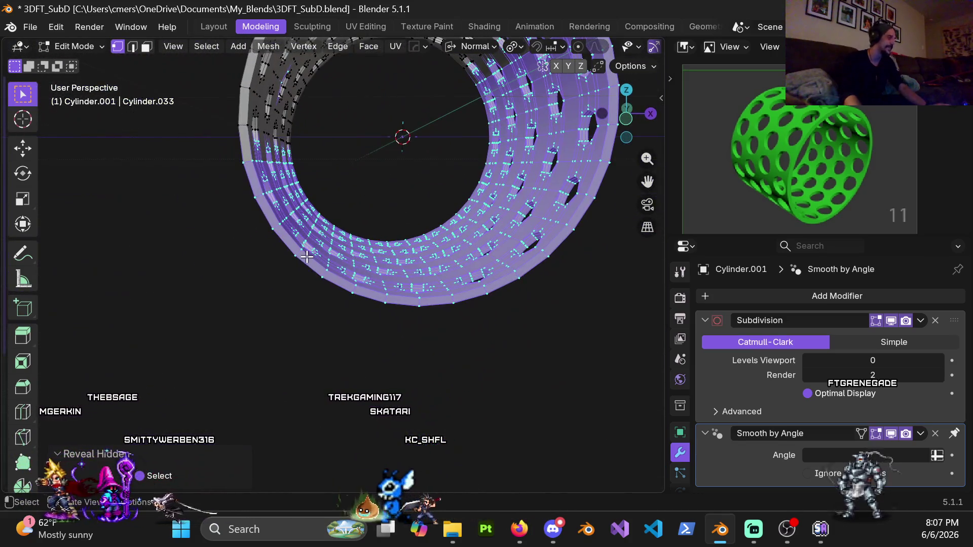
pyautogui.press('KP_1')
pyautogui.press('z')
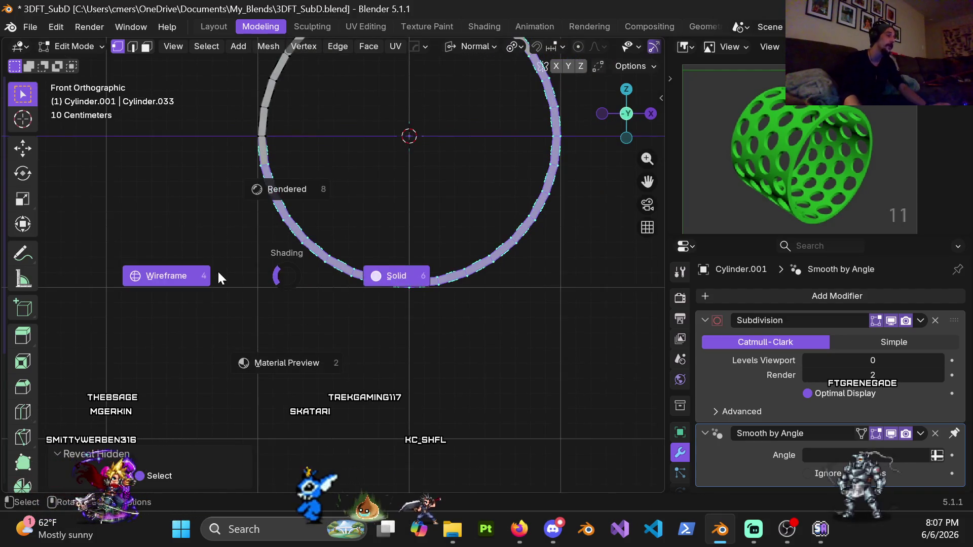
pyautogui.click(217, 270)
pyautogui.press('3')
pyautogui.hotkey('alt', 'a')
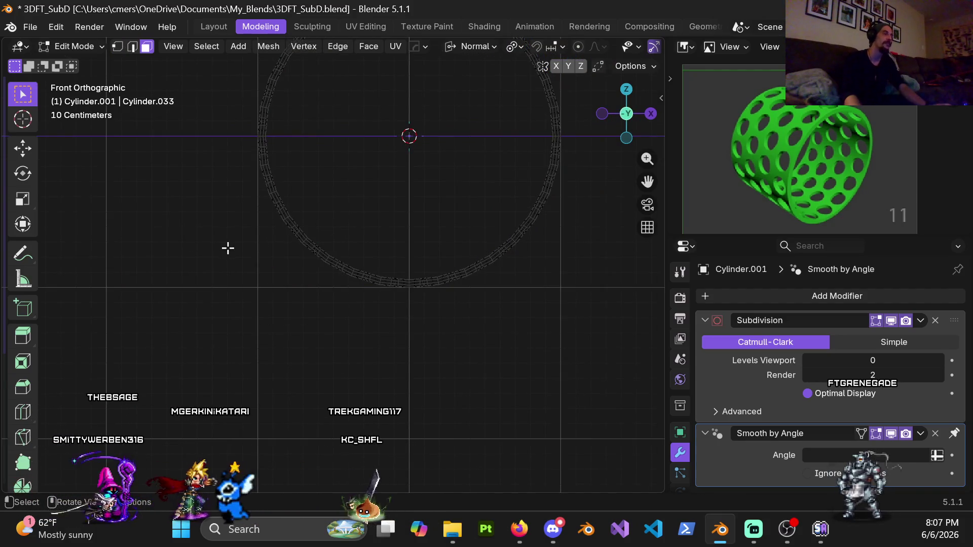
pyautogui.press('z')
pyautogui.click(373, 247)
# - In front X-ray view, box-select the ring's lower half and hide it
pyautogui.moveTo(374, 248); pyautogui.dragTo(337, 270, button='middle')
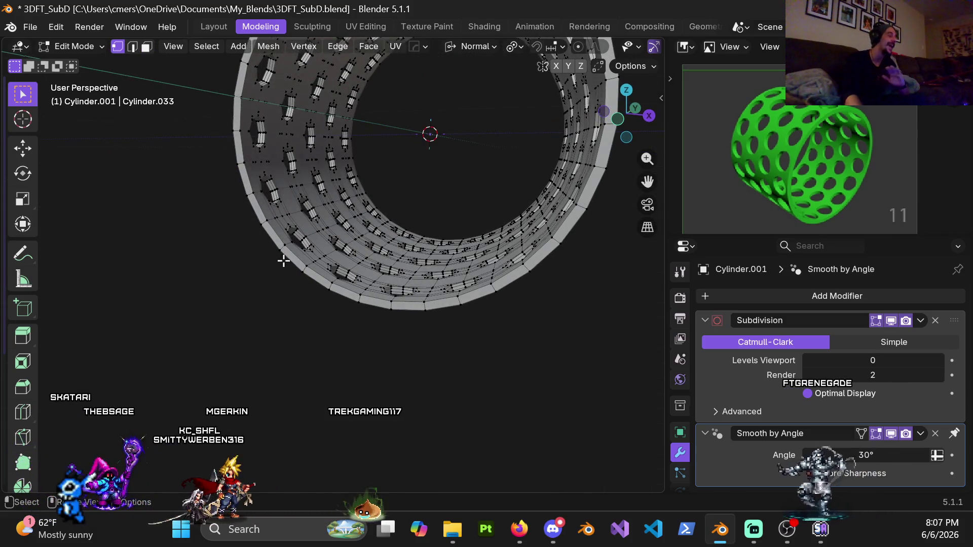
pyautogui.moveTo(298, 264)
pyautogui.mouseDown(button='middle')
pyautogui.moveTo(341, 230)
pyautogui.moveTo(339, 245)
pyautogui.mouseUp(button='middle')
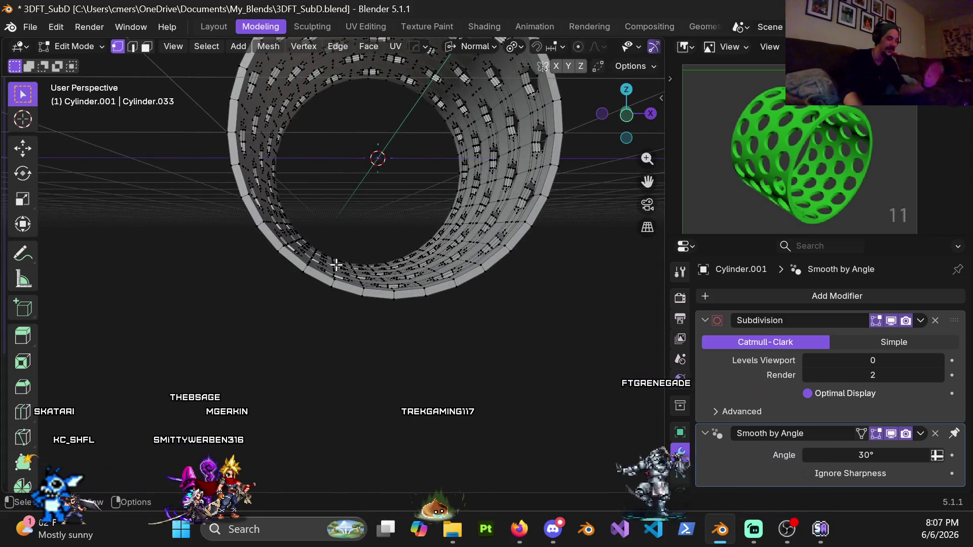
pyautogui.press('KP_1')
pyautogui.hotkey('shift', 'z')
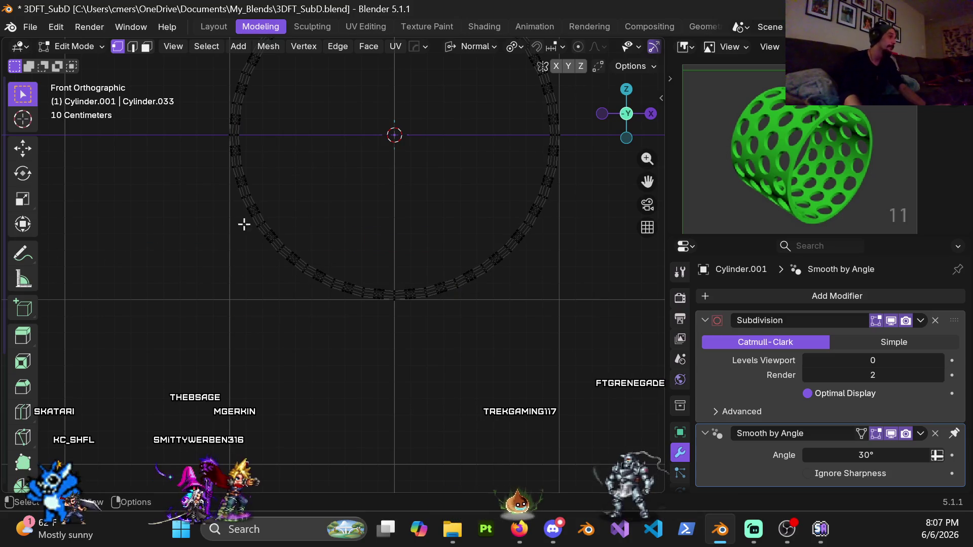
pyautogui.moveTo(240, 202)
pyautogui.mouseDown()
pyautogui.moveTo(335, 434)
pyautogui.moveTo(548, 397)
pyautogui.mouseUp()
pyautogui.press('h')
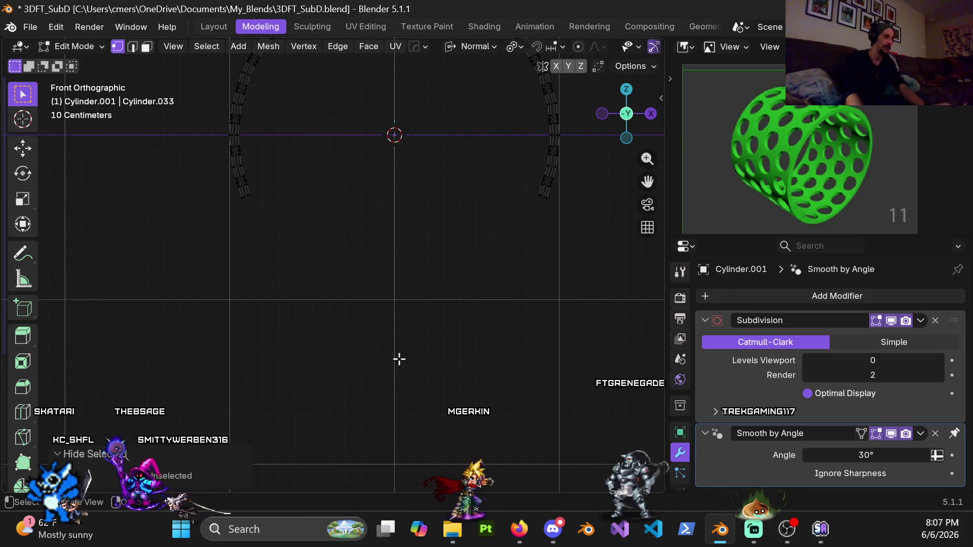
# - Select the right arc of the remaining arch and view it in left orthographic
pyautogui.keyDown('shift'); pyautogui.moveTo(511, 119); pyautogui.dragTo(435, 221, button='middle'); pyautogui.keyUp('shift')
pyautogui.moveTo(431, 191)
pyautogui.mouseDown()
pyautogui.moveTo(536, 373)
pyautogui.moveTo(521, 355)
pyautogui.mouseUp()
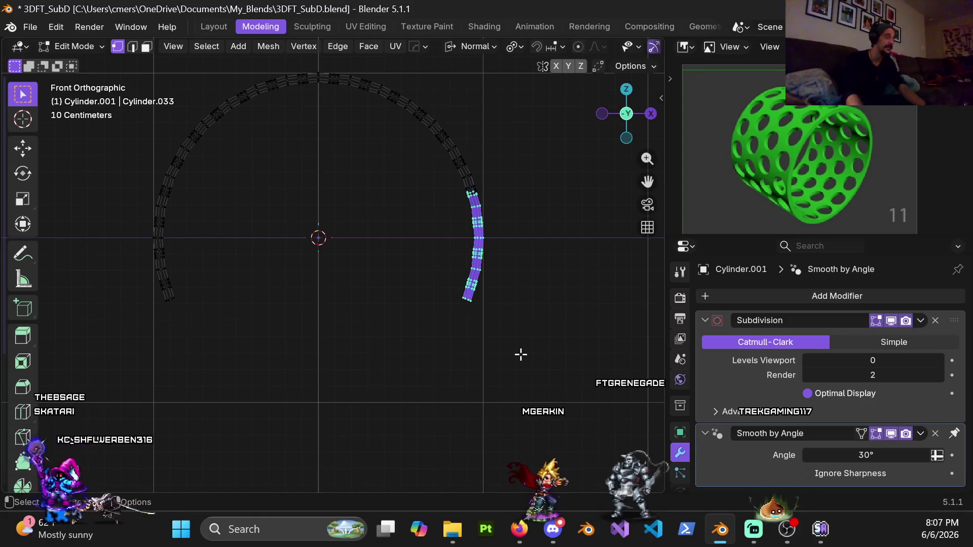
pyautogui.moveTo(456, 185)
pyautogui.mouseDown()
pyautogui.moveTo(511, 436)
pyautogui.moveTo(503, 418)
pyautogui.mouseUp()
pyautogui.moveTo(311, 228)
pyautogui.mouseDown(button='middle')
pyautogui.moveTo(387, 263)
pyautogui.moveTo(269, 299)
pyautogui.mouseUp(button='middle')
pyautogui.scroll(1, 284, 299)
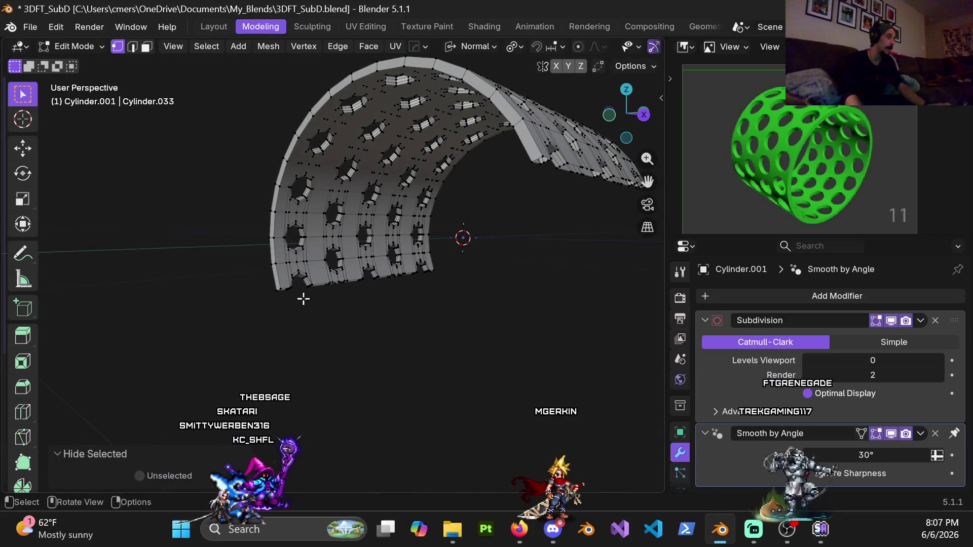
pyautogui.scroll(2, 299, 302)
pyautogui.moveTo(255, 274)
pyautogui.mouseDown(button='middle')
pyautogui.moveTo(283, 223)
pyautogui.moveTo(378, 282)
pyautogui.moveTo(373, 334)
pyautogui.mouseUp(button='middle')
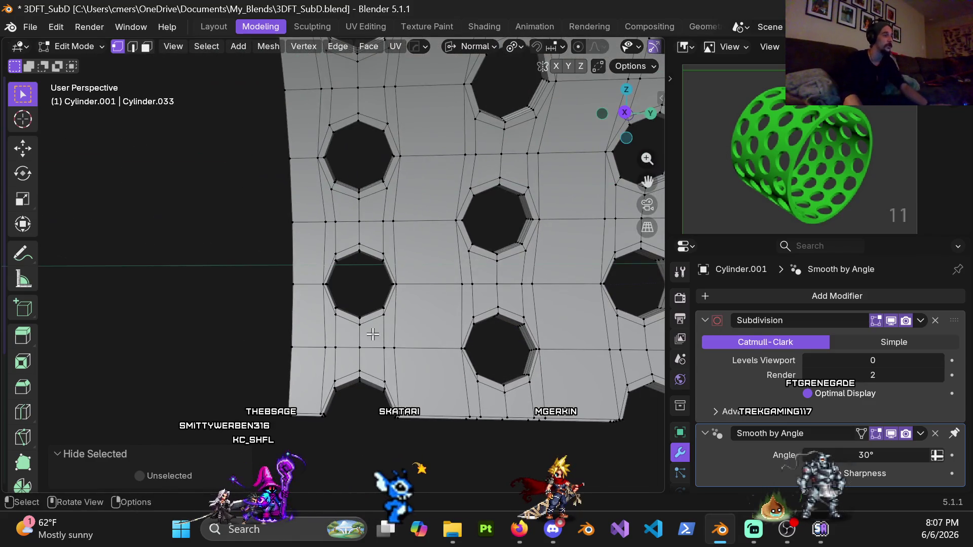
pyautogui.scroll(2, 347, 304)
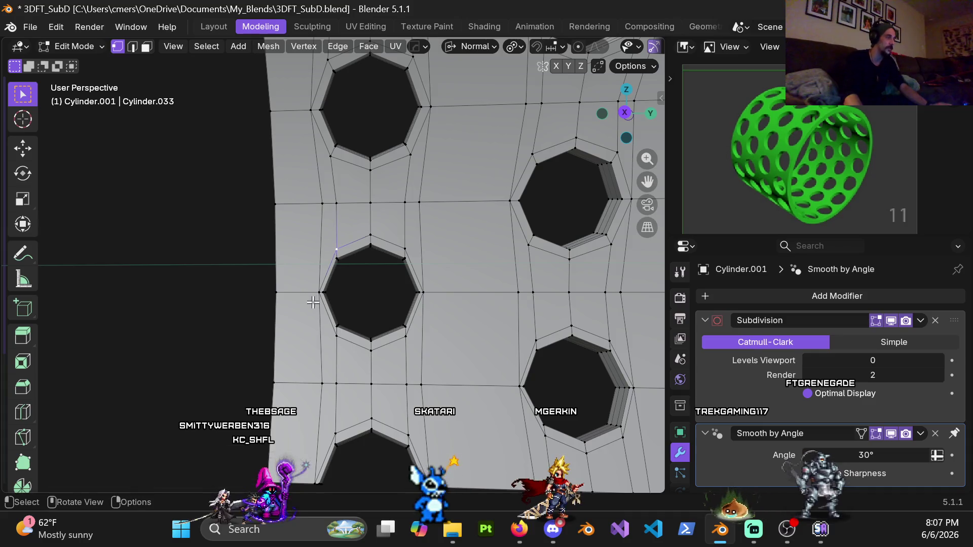
pyautogui.press('ctrl+KP_3')
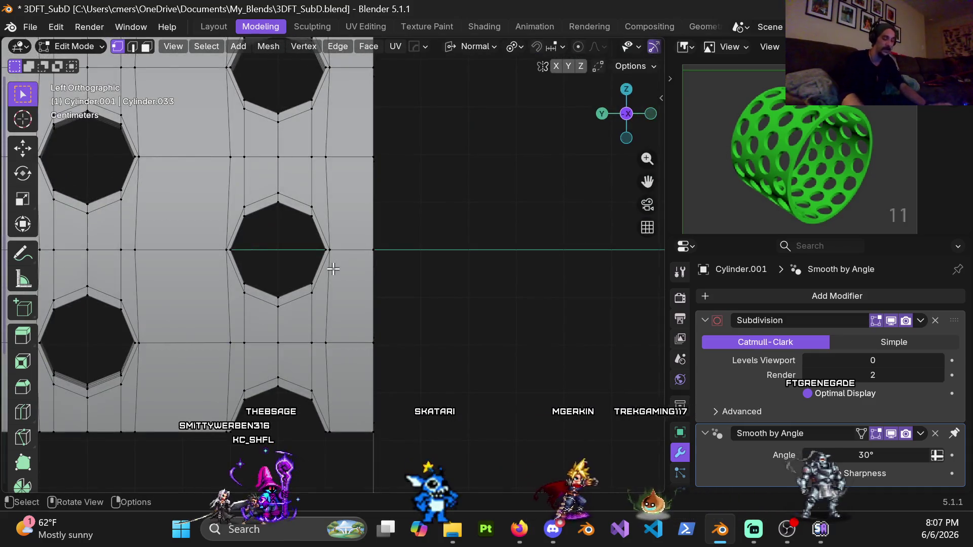
# - Move the right-side loop vertices of one octagonal hole 0.01 m along normal X
pyautogui.press('KP_3')
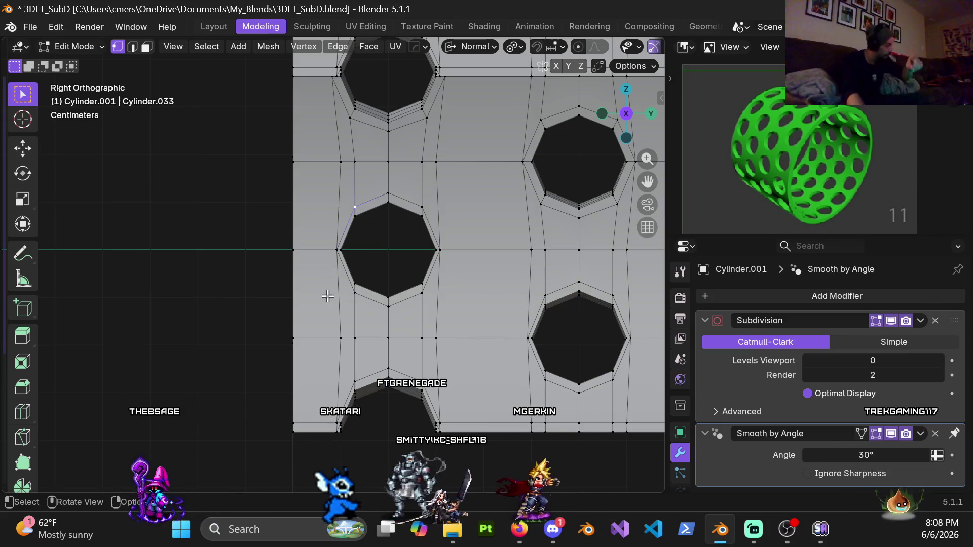
pyautogui.scroll(3, 438, 248)
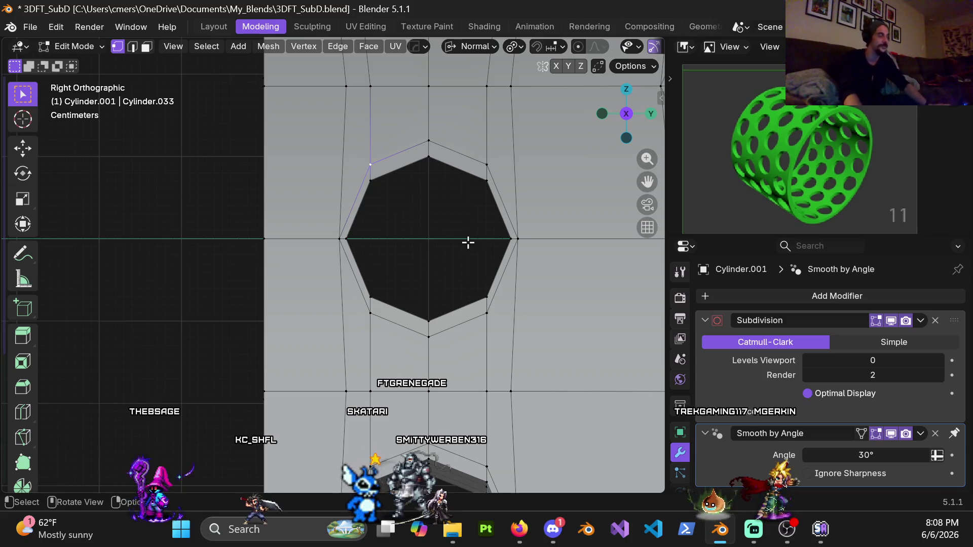
pyautogui.keyDown('shift'); pyautogui.moveTo(468, 243); pyautogui.dragTo(360, 250, button='middle'); pyautogui.keyUp('shift')
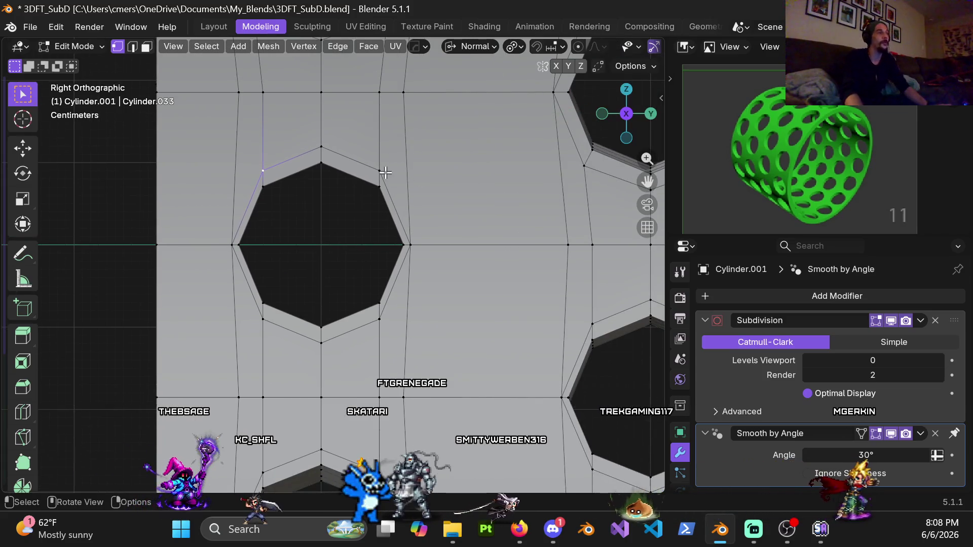
pyautogui.keyDown('shift'); pyautogui.click(380, 319); pyautogui.keyUp('shift')
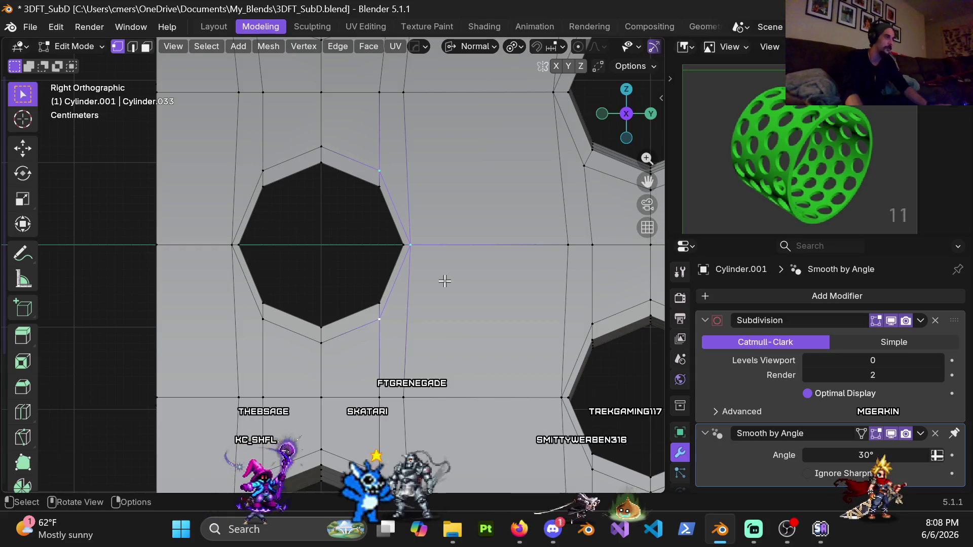
pyautogui.press('g')
pyautogui.press('x')
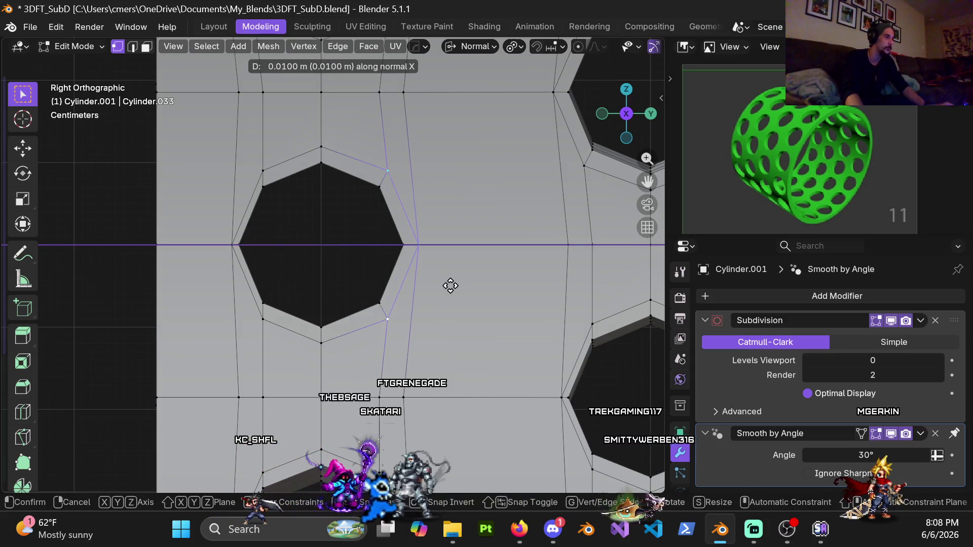
pyautogui.click(451, 286)
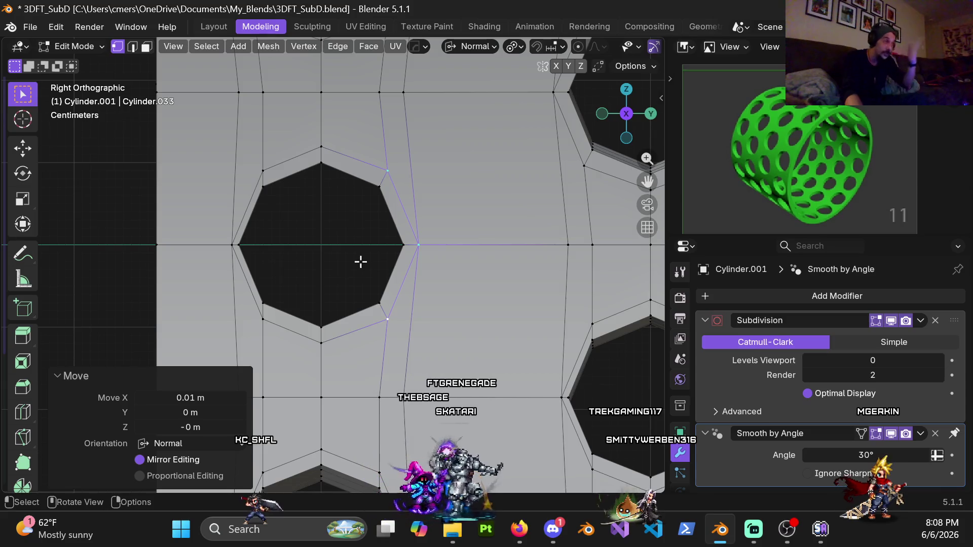
# - Move the three left-side loop vertices -0.01 m along normal X and check the widened loop
pyautogui.click(263, 170)
pyautogui.keyDown('shift'); pyautogui.click(232, 246); pyautogui.keyUp('shift')
pyautogui.keyDown('shift'); pyautogui.click(263, 319); pyautogui.keyUp('shift')
pyautogui.press('g')
pyautogui.press('x')
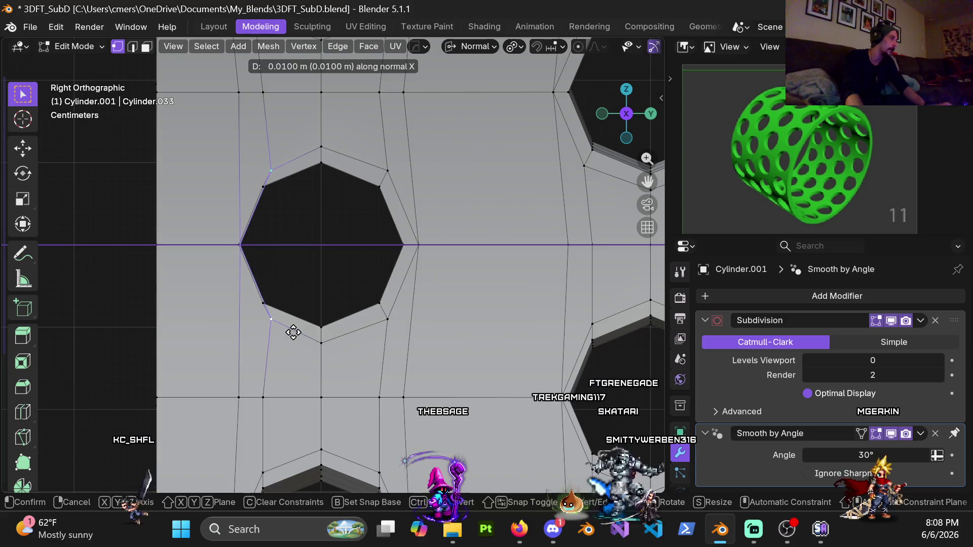
pyautogui.click(306, 327)
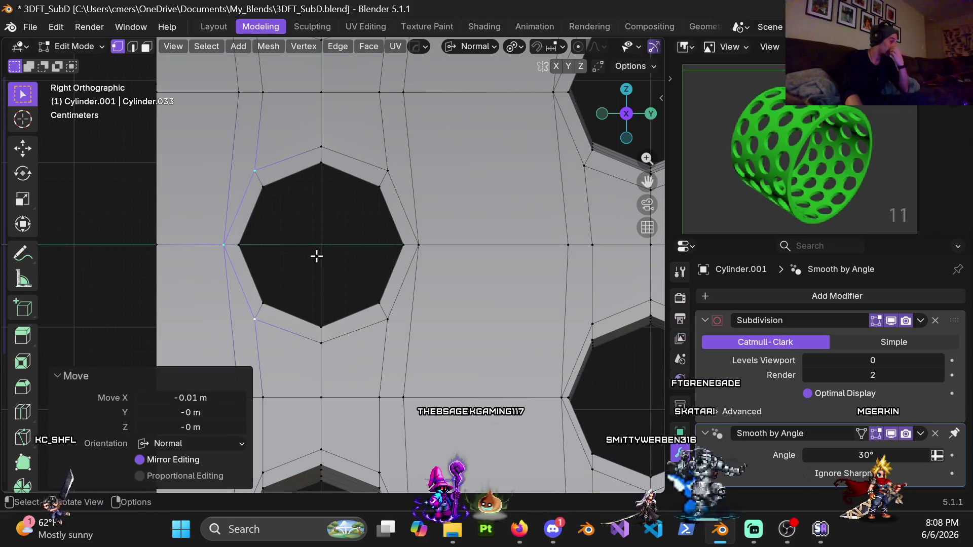
pyautogui.scroll(-3, 355, 244)
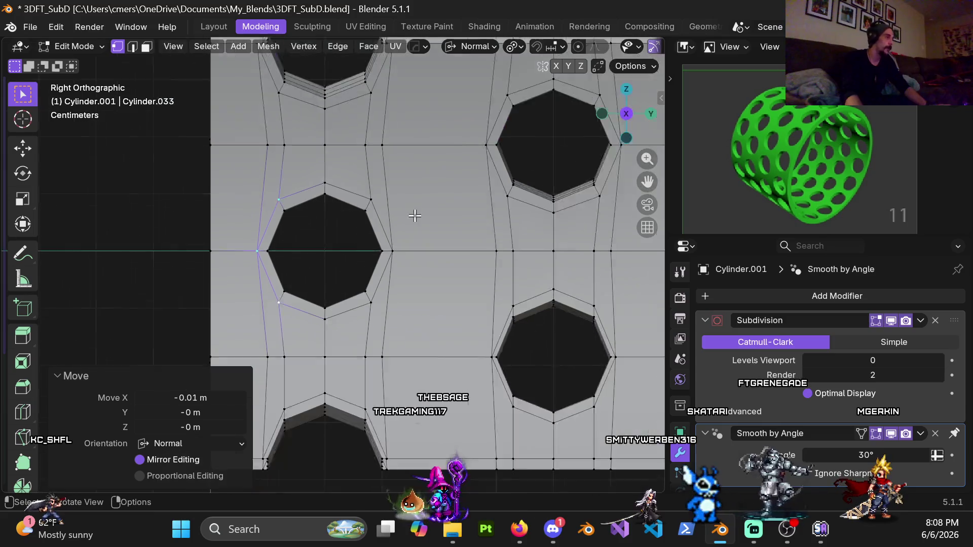
pyautogui.moveTo(370, 215)
pyautogui.mouseDown(button='middle')
pyautogui.moveTo(386, 234)
pyautogui.moveTo(387, 261)
pyautogui.moveTo(348, 211)
pyautogui.moveTo(293, 203)
pyautogui.moveTo(348, 211)
pyautogui.moveTo(552, 330)
pyautogui.moveTo(365, 235)
pyautogui.moveTo(447, 279)
pyautogui.moveTo(432, 257)
pyautogui.moveTo(394, 246)
pyautogui.mouseUp(button='middle')
pyautogui.press('ctrl+KP_3')
pyautogui.scroll(7, 393, 246)
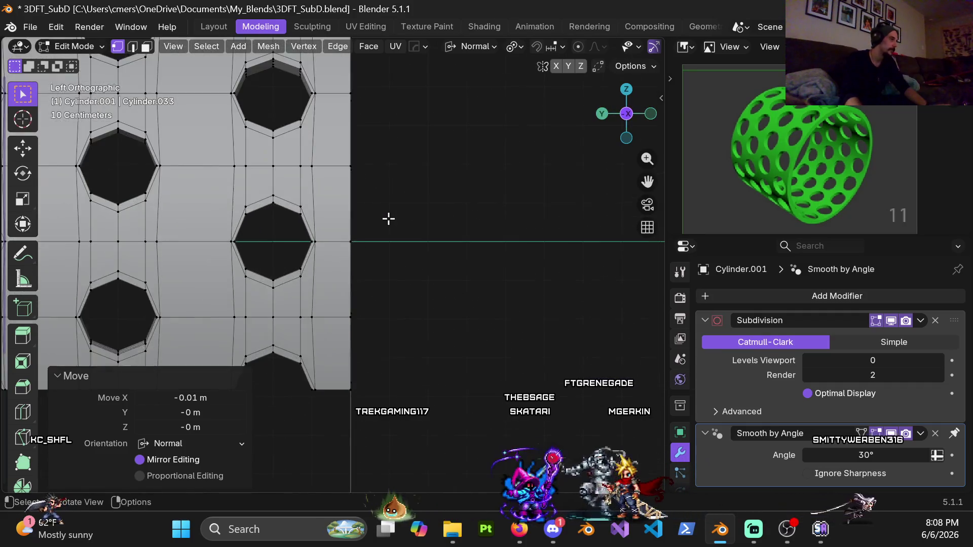
# - Shift the next hole's side vertices 0.01 m along normal X
pyautogui.keyDown('shift'); pyautogui.click(277, 164); pyautogui.keyUp('shift')
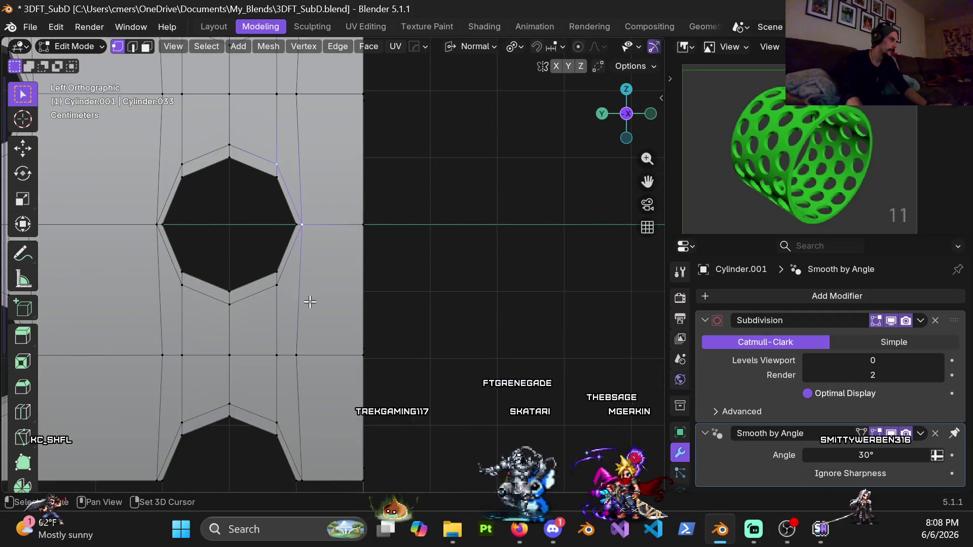
pyautogui.press('g')
pyautogui.press('x')
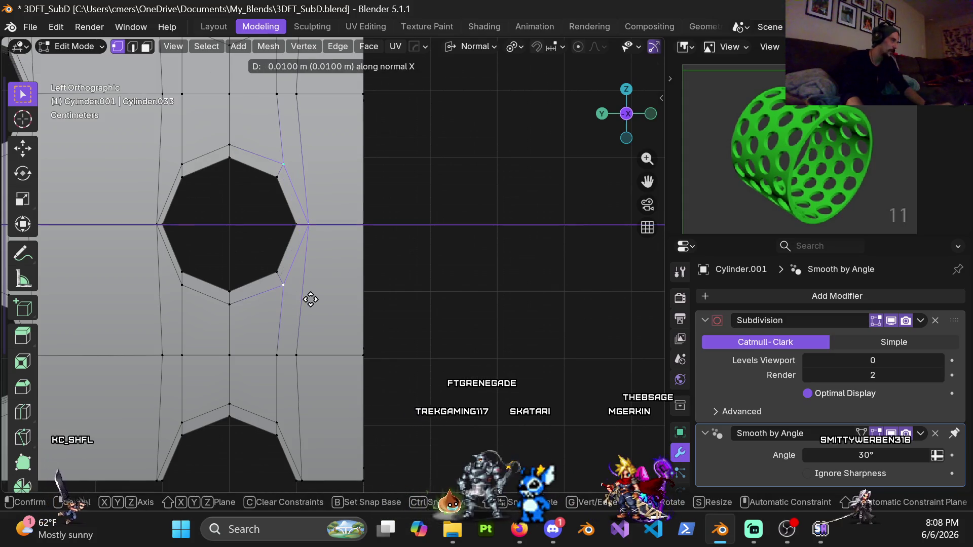
pyautogui.click(311, 300)
pyautogui.moveTo(184, 128)
pyautogui.keyDown('shift'); pyautogui.mouseDown(button='middle')
pyautogui.moveTo(326, 143)
pyautogui.moveTo(305, 173)
pyautogui.mouseUp(button='middle'); pyautogui.keyUp('shift')
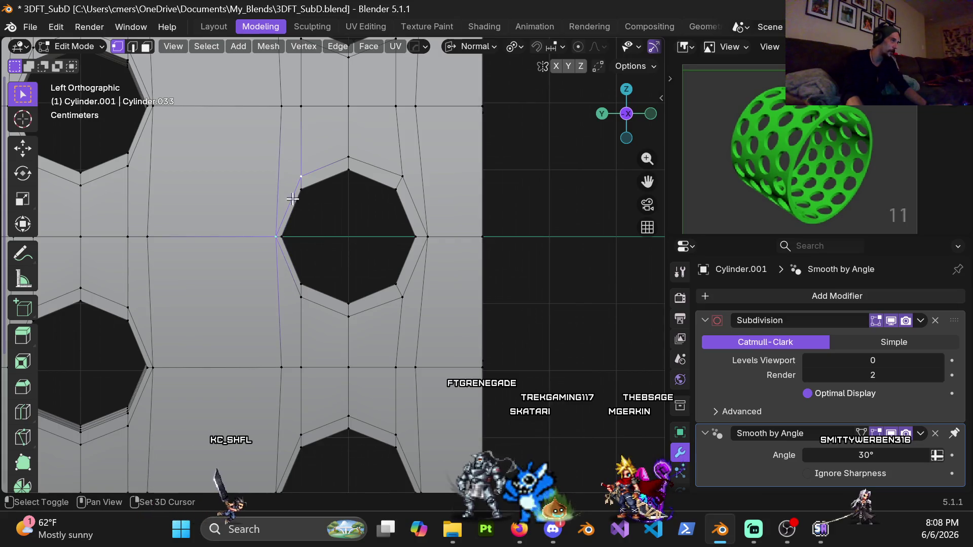
pyautogui.press('x')
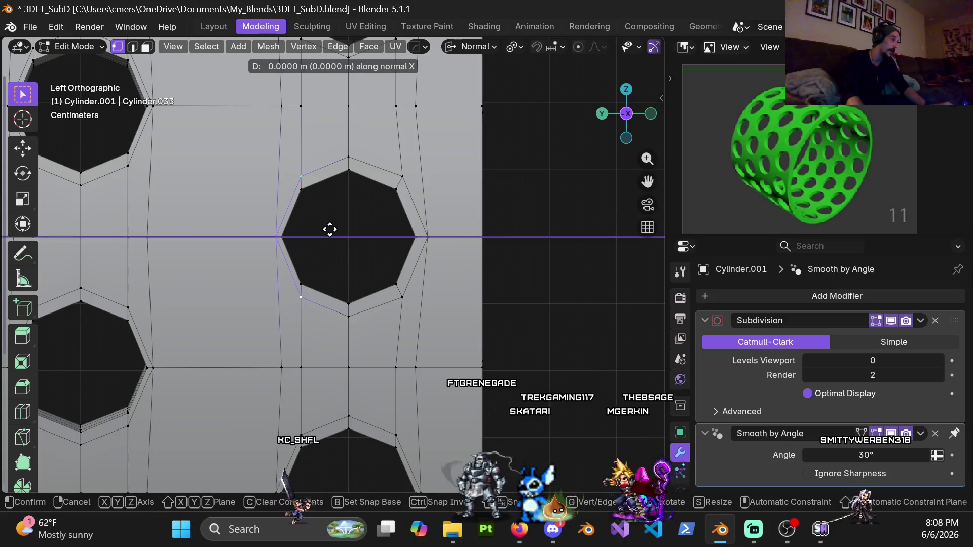
pyautogui.click(337, 233)
# - On another hole, shift the selected vertices and then the left vertex 0.01 m along the normal
pyautogui.moveTo(337, 234)
pyautogui.keyDown('shift'); pyautogui.mouseDown(button='middle')
pyautogui.moveTo(340, 325)
pyautogui.moveTo(335, 148)
pyautogui.mouseUp(button='middle'); pyautogui.keyUp('shift')
pyautogui.moveTo(352, 195); pyautogui.dragTo(387, 293)
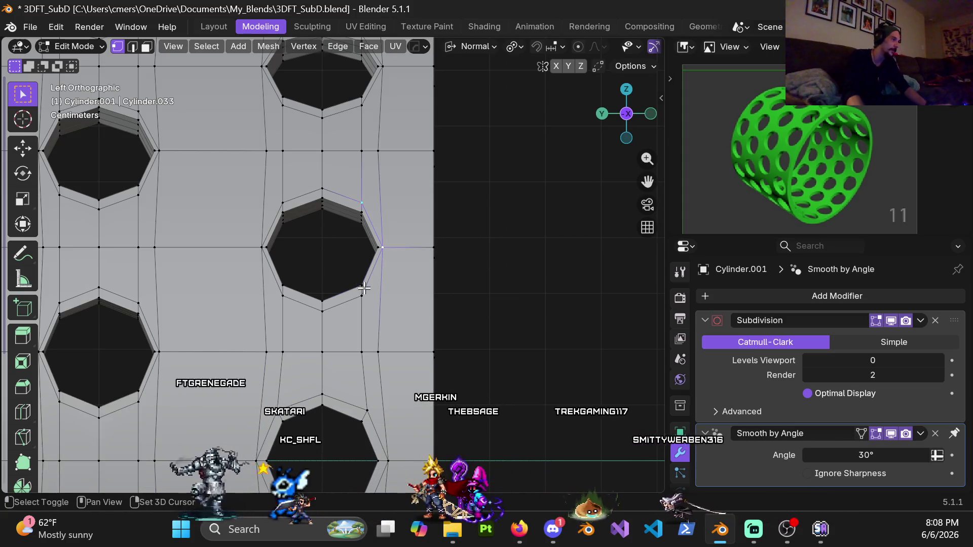
pyautogui.press('g')
pyautogui.press('x')
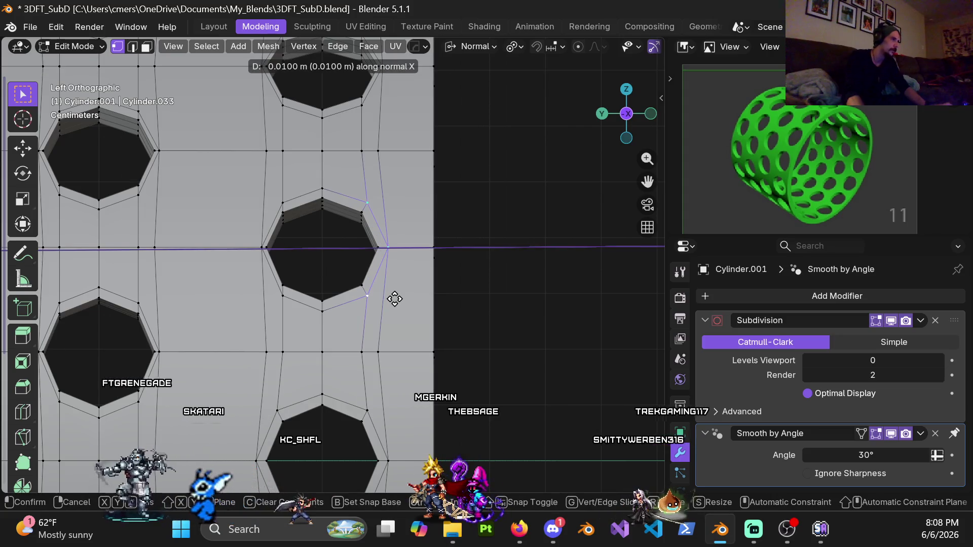
pyautogui.press('Return')
pyautogui.click(276, 199)
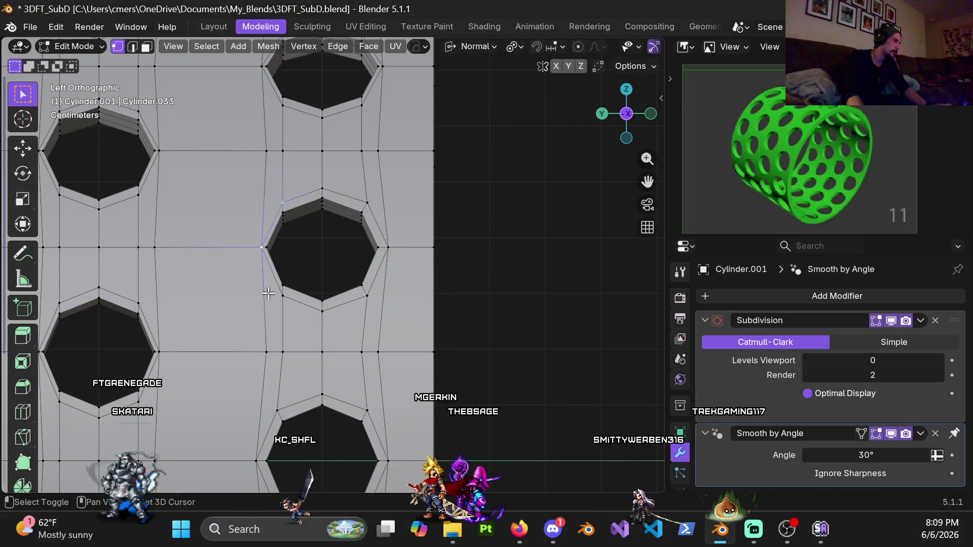
pyautogui.press('g')
pyautogui.press('x')
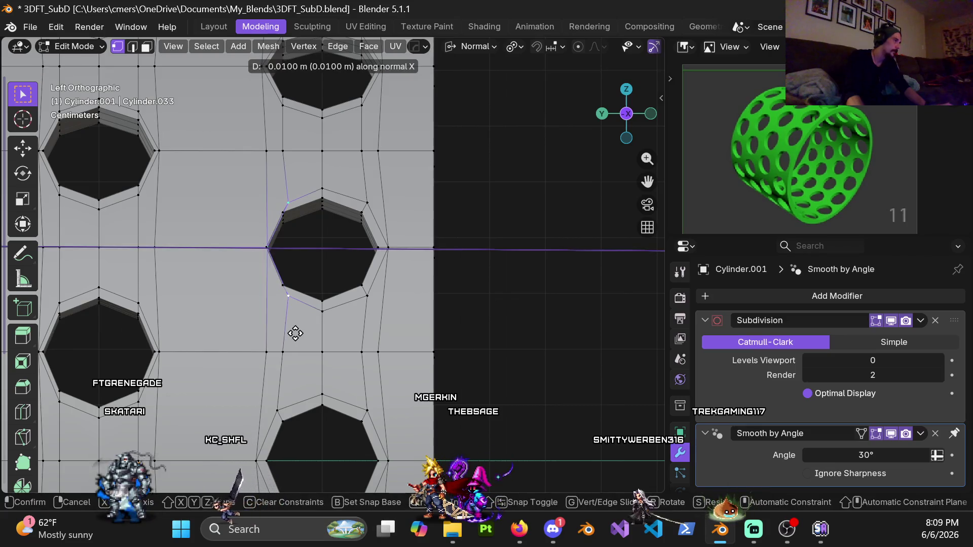
pyautogui.press('Return')
# - On a second hole, push the right vertices 0.01 m and the left vertices -0.01 m along the normal
pyautogui.moveTo(304, 336); pyautogui.dragTo(348, 272, button='middle')
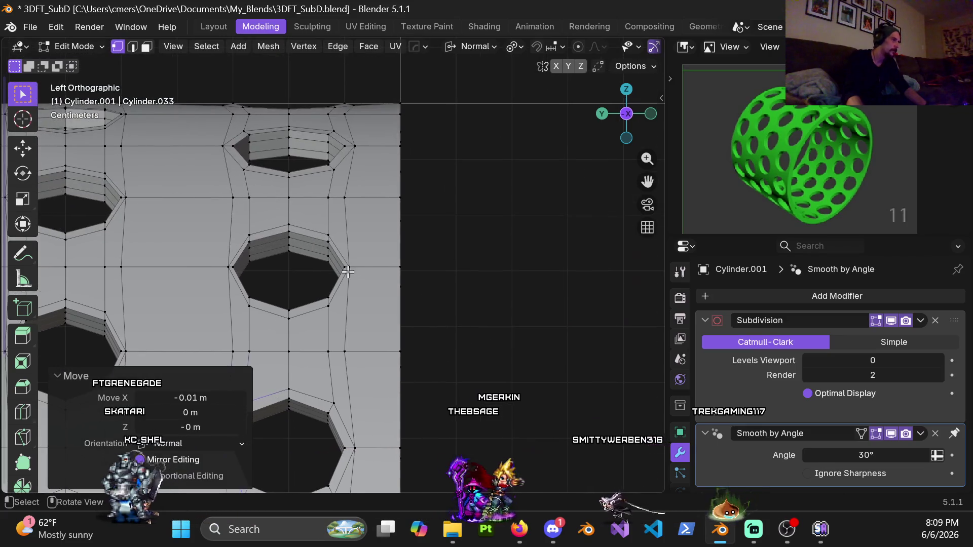
pyautogui.click(359, 265)
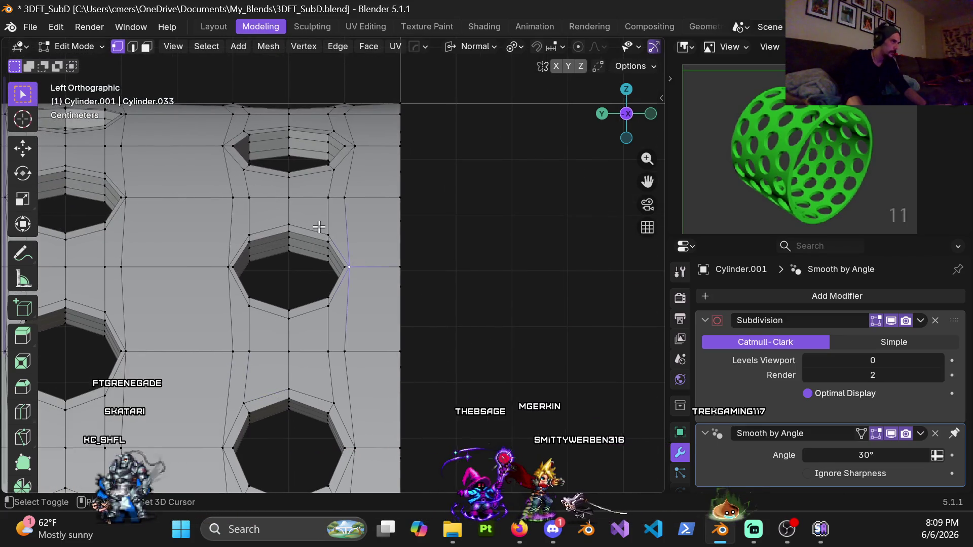
pyautogui.press('g')
pyautogui.press('x')
pyautogui.click(357, 328)
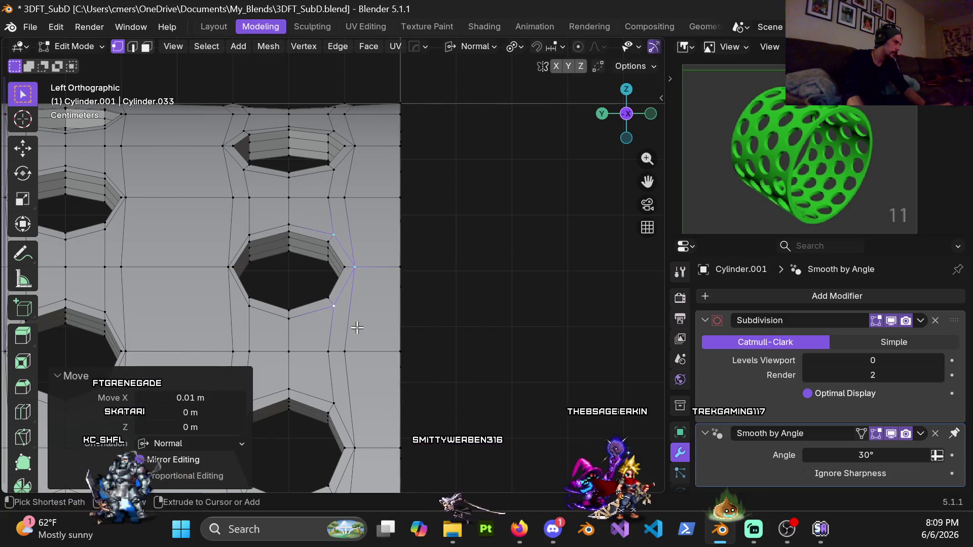
pyautogui.click(249, 235)
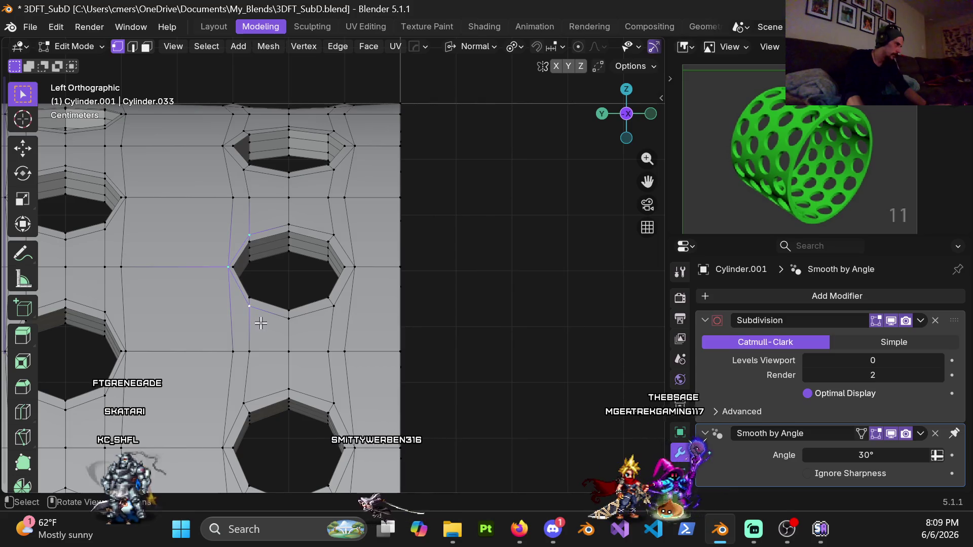
pyautogui.press('g')
pyautogui.press('x')
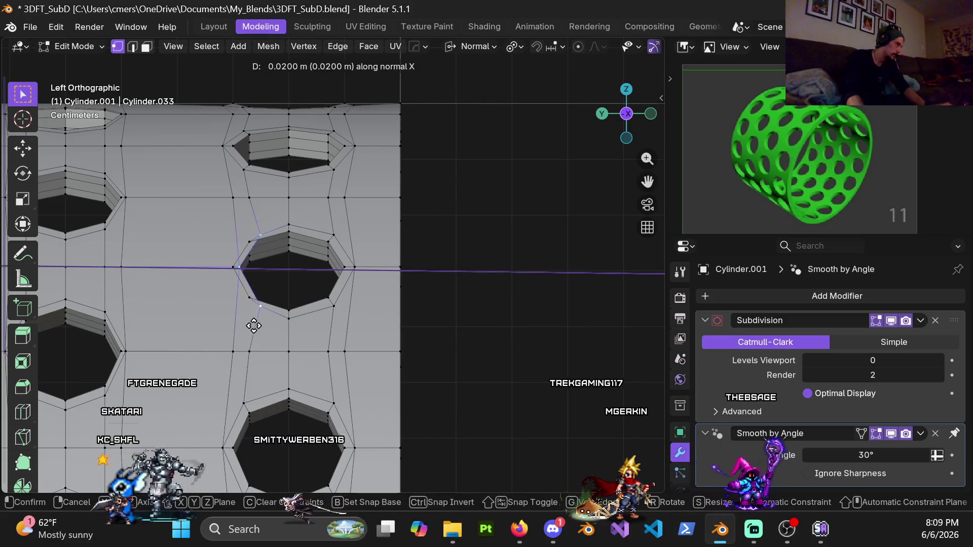
pyautogui.click(268, 332)
pyautogui.moveTo(268, 332)
pyautogui.mouseDown(button='middle')
pyautogui.moveTo(340, 232)
pyautogui.moveTo(330, 284)
pyautogui.moveTo(334, 222)
pyautogui.mouseUp(button='middle')
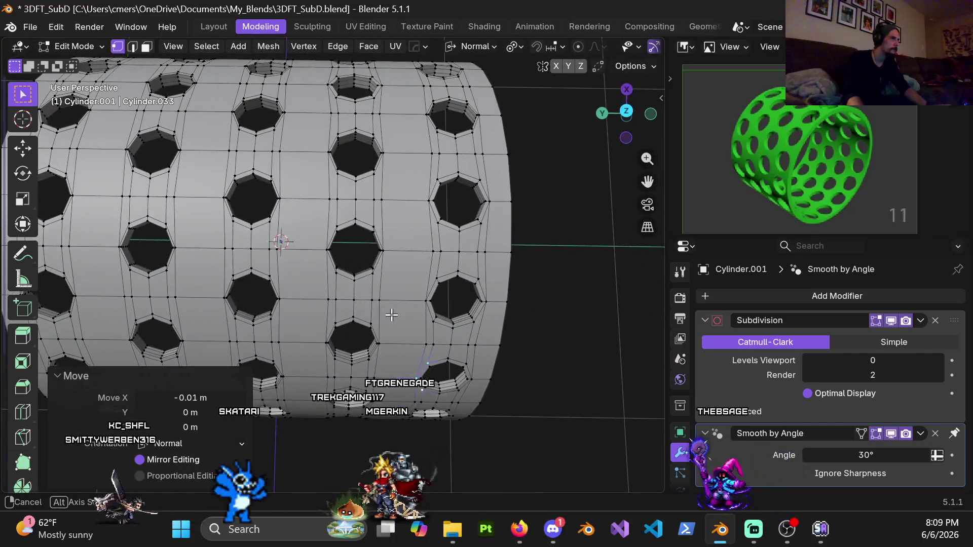
# - Orbit around the perforated sleeve, finishing in Top Orthographic view
pyautogui.moveTo(391, 315)
pyautogui.mouseDown(button='middle')
pyautogui.moveTo(484, 283)
pyautogui.moveTo(302, 228)
pyautogui.moveTo(269, 130)
pyautogui.moveTo(353, 159)
pyautogui.moveTo(371, 290)
pyautogui.moveTo(436, 293)
pyautogui.mouseUp(button='middle')
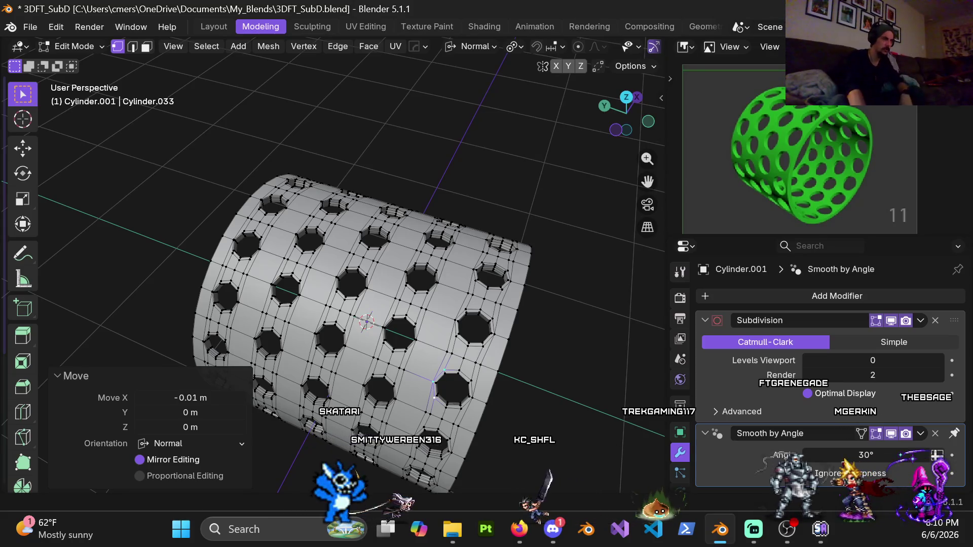
pyautogui.moveTo(427, 308)
pyautogui.mouseDown(button='middle')
pyautogui.moveTo(333, 243)
pyautogui.moveTo(310, 273)
pyautogui.moveTo(320, 300)
pyautogui.mouseUp(button='middle')
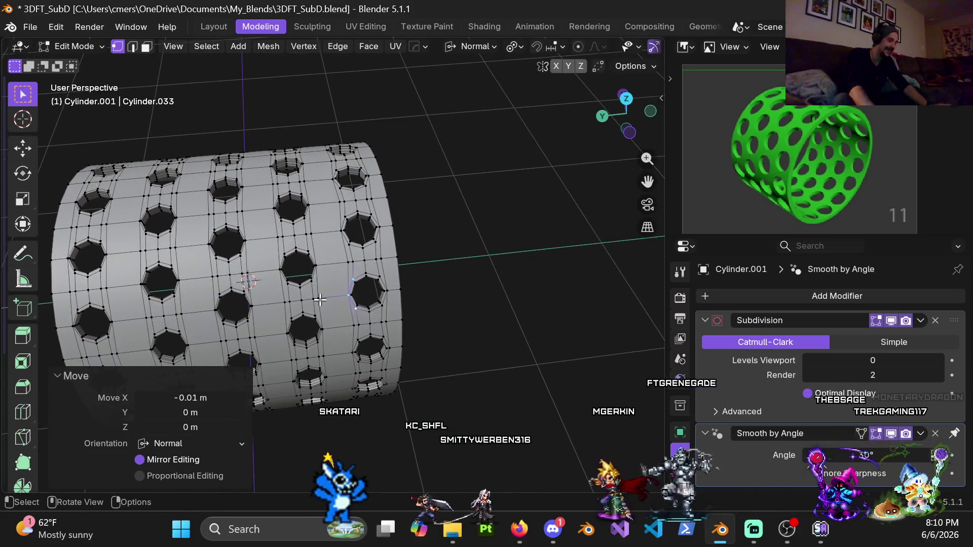
pyautogui.press('KP_7')
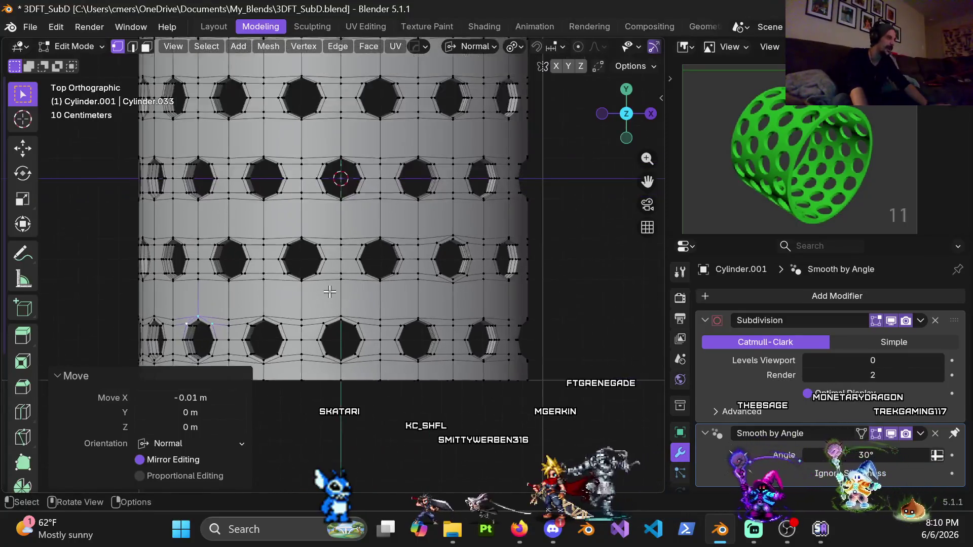
# - Zoom to one hole and shift the vertices below it 0.01 m along the normal
pyautogui.scroll(6, 324, 296)
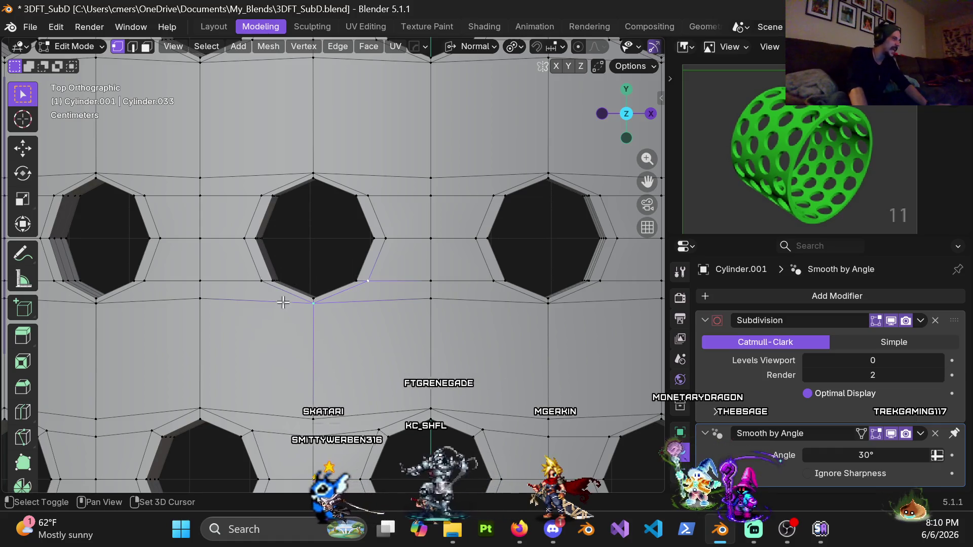
pyautogui.scroll(3, 373, 330)
pyautogui.keyDown('shift'); pyautogui.moveTo(378, 287); pyautogui.dragTo(378, 304, button='middle'); pyautogui.keyUp('shift')
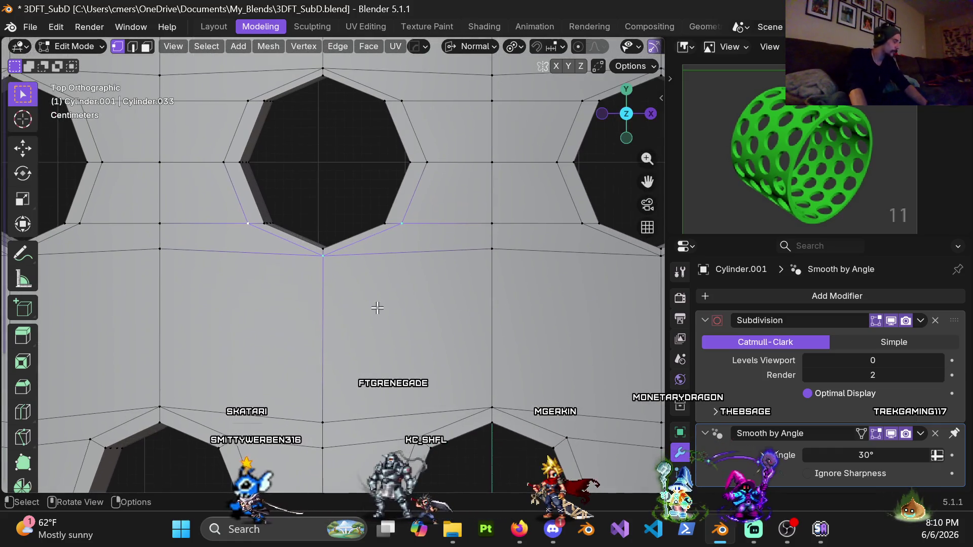
pyautogui.press('g')
pyautogui.press('y')
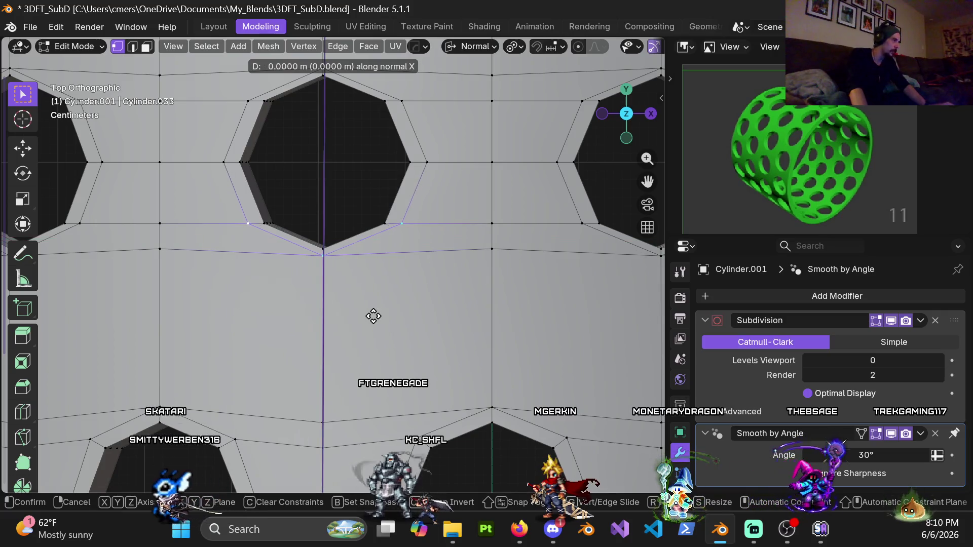
pyautogui.click(373, 317)
# - Shift a ring vertex of the next hole 0.01 m along normal X
pyautogui.keyDown('shift'); pyautogui.moveTo(373, 317); pyautogui.dragTo(404, 460, button='middle'); pyautogui.keyUp('shift')
pyautogui.click(277, 245)
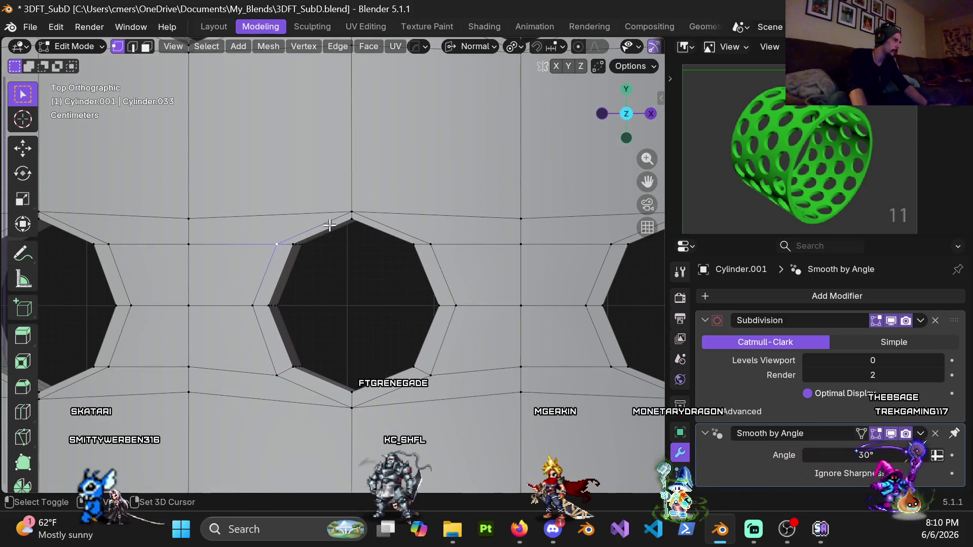
pyautogui.press('g')
pyautogui.press('x')
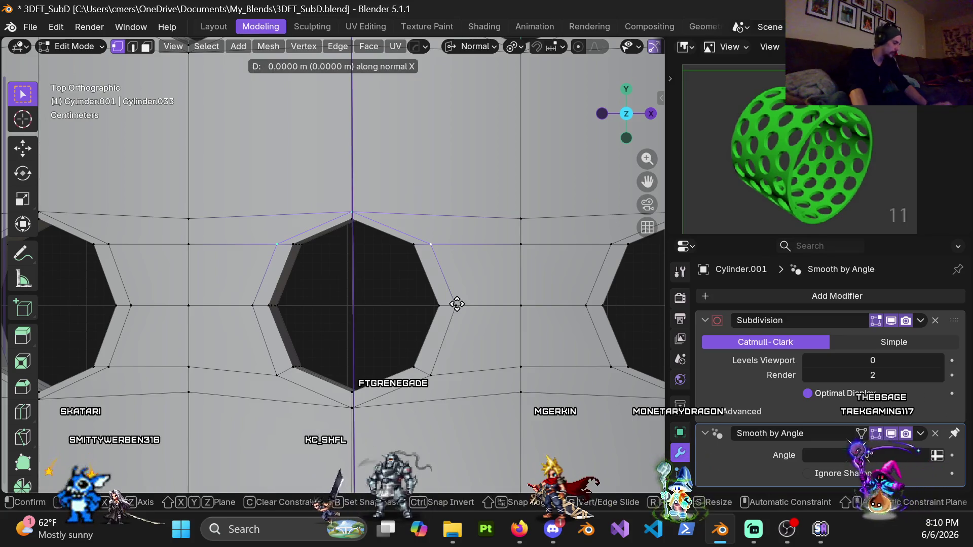
pyautogui.click(454, 311)
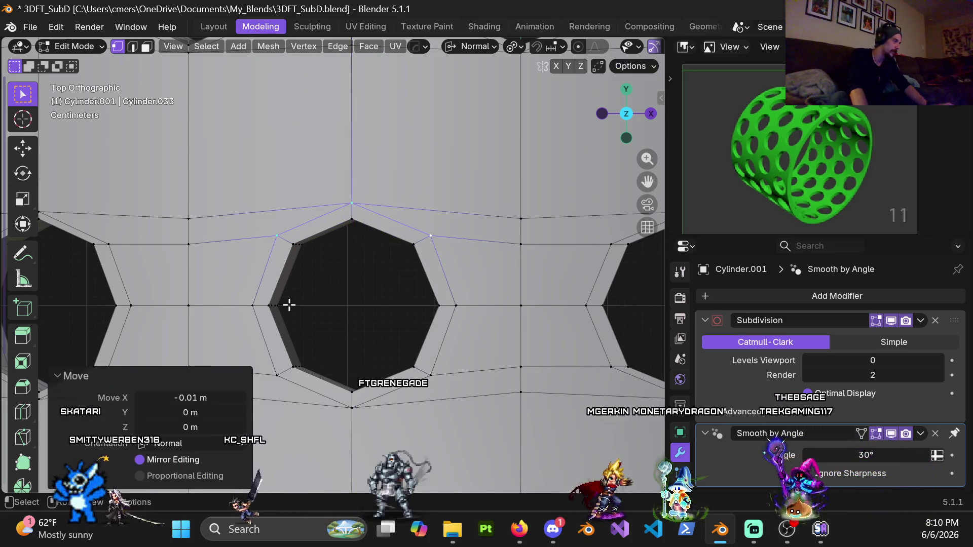
# - Move the hole's top ring vertex along normal X in two successive shifts
pyautogui.scroll(-2, 321, 228)
pyautogui.click(366, 179)
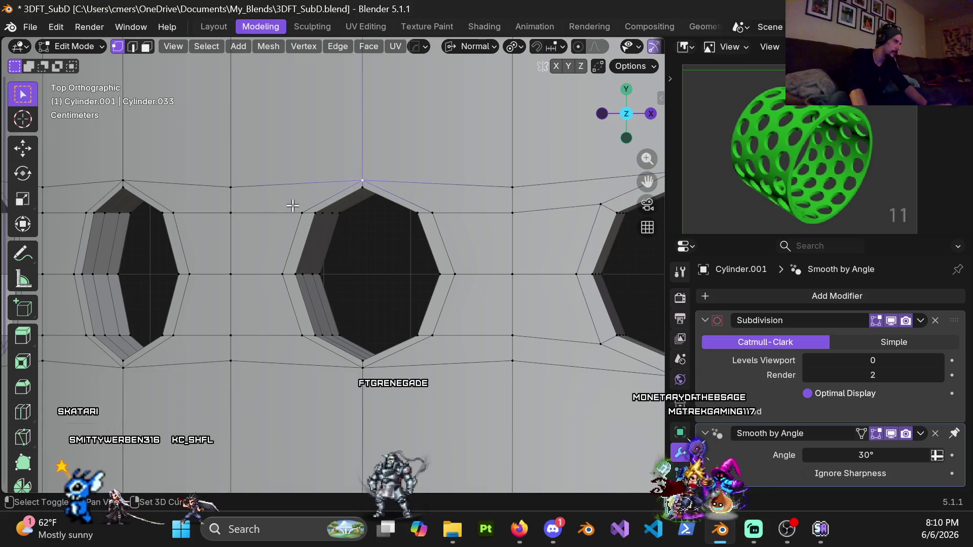
pyautogui.keyDown('shift'); pyautogui.moveTo(442, 206); pyautogui.dragTo(452, 240, button='middle'); pyautogui.keyUp('shift')
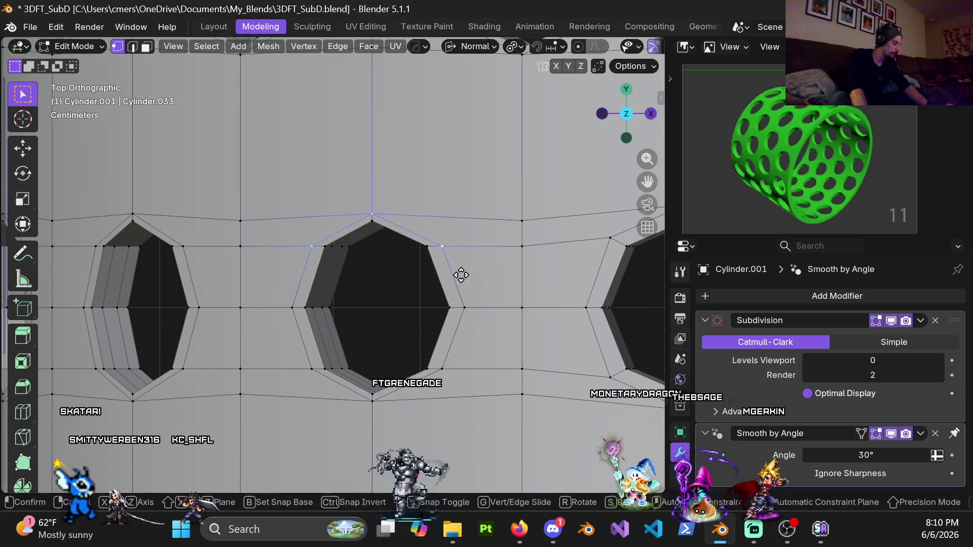
pyautogui.press('g')
pyautogui.press('x')
pyautogui.click(464, 290)
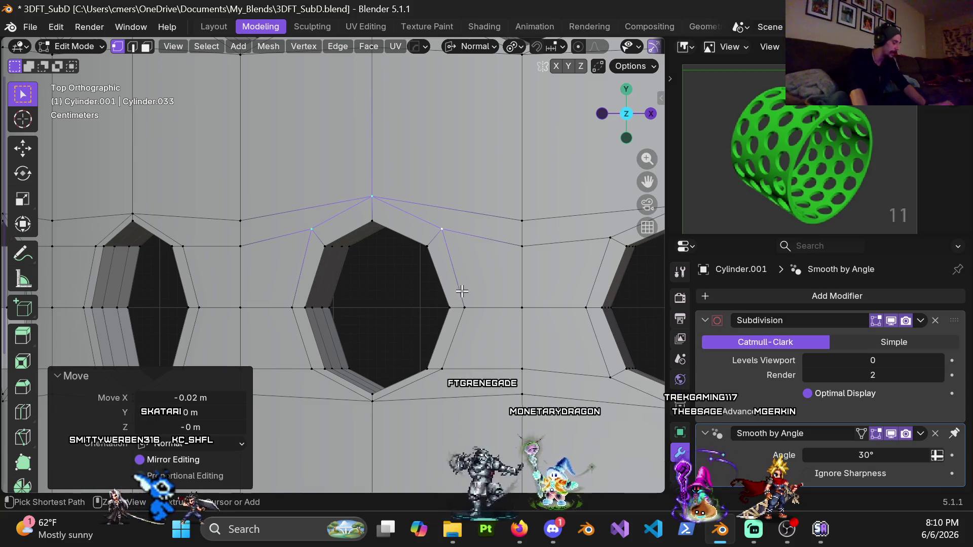
pyautogui.press('g')
pyautogui.press('x')
pyautogui.click(462, 291)
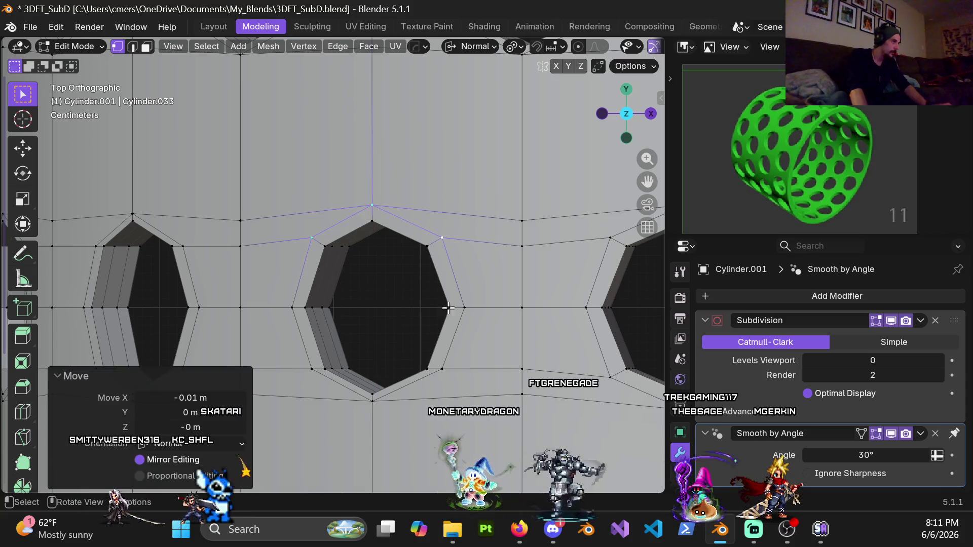
# - Shift the vertex below that hole 0.01 m along normal X
pyautogui.keyDown('shift'); pyautogui.moveTo(358, 408); pyautogui.dragTo(347, 278, button='middle'); pyautogui.keyUp('shift')
pyautogui.click(360, 266)
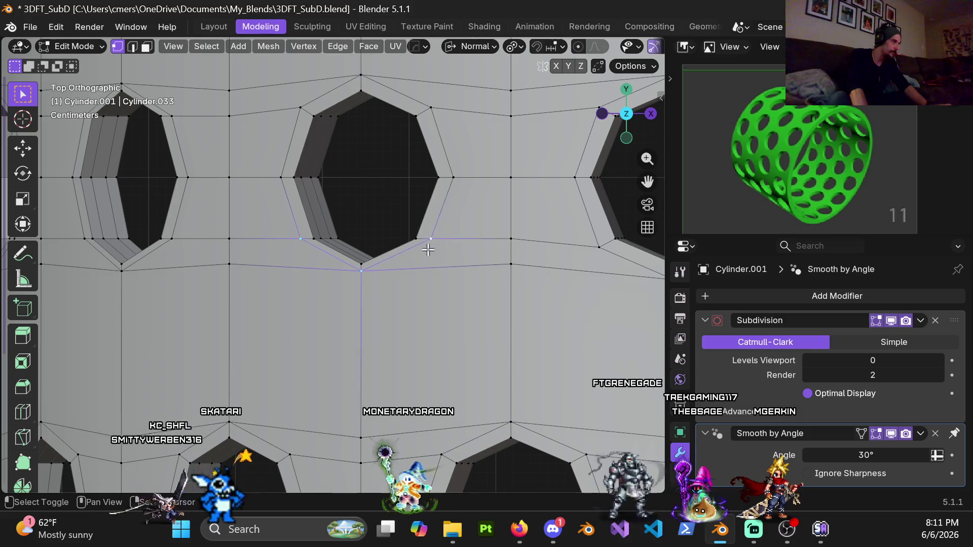
pyautogui.press('g')
pyautogui.press('x')
pyautogui.click(430, 283)
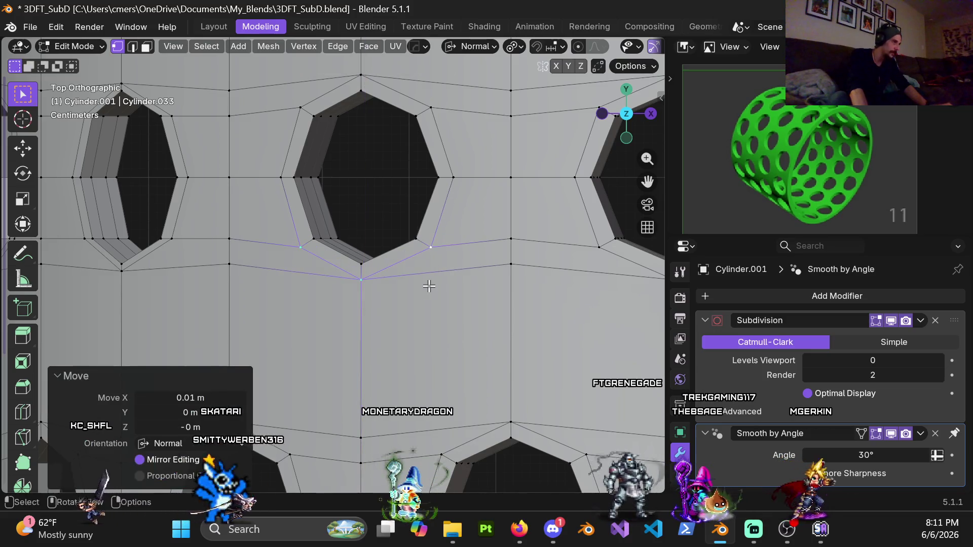
# - On the neighbouring hole, shift the top and bottom ring vertices 0.01 m along the normal
pyautogui.keyDown('shift'); pyautogui.moveTo(182, 232); pyautogui.dragTo(373, 267, button='middle'); pyautogui.keyUp('shift')
pyautogui.click(311, 121)
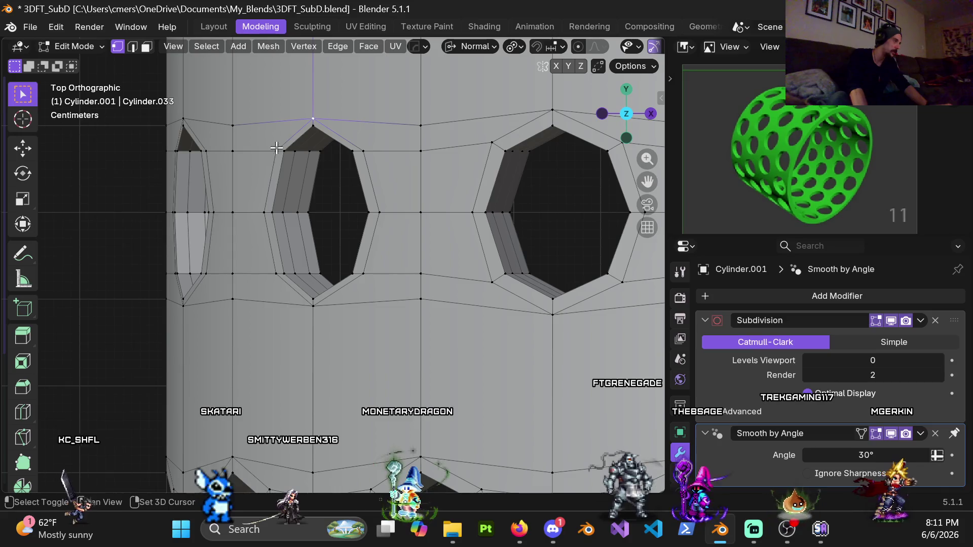
pyautogui.moveTo(360, 150)
pyautogui.keyDown('shift'); pyautogui.mouseDown(button='middle')
pyautogui.moveTo(408, 234)
pyautogui.moveTo(418, 143)
pyautogui.mouseUp(button='middle'); pyautogui.keyUp('shift')
pyautogui.press('g')
pyautogui.press('x')
pyautogui.click(413, 249)
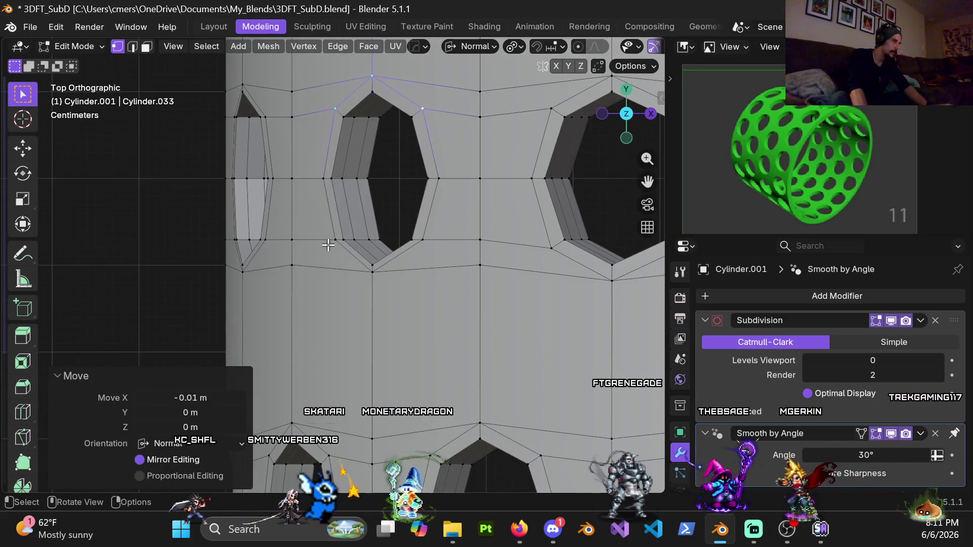
pyautogui.click(373, 272)
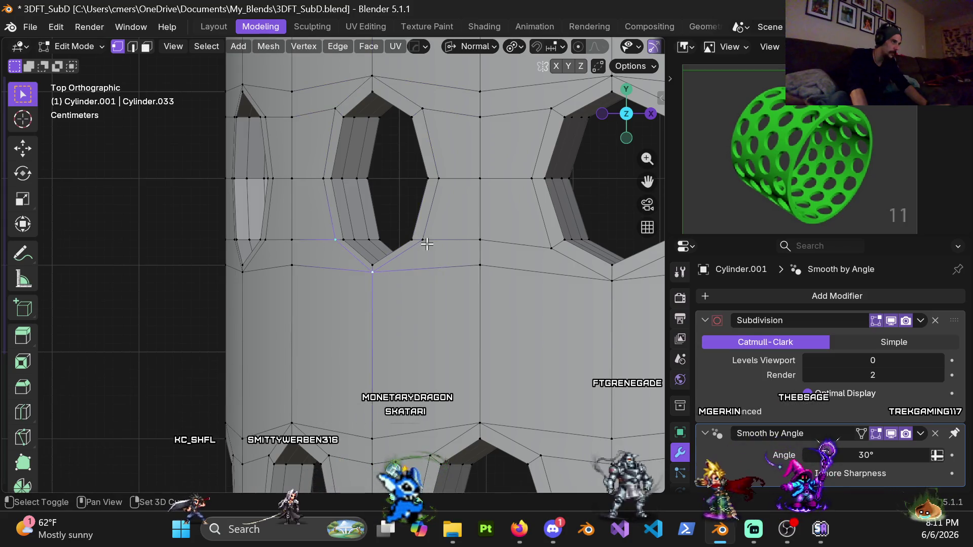
pyautogui.press('g')
pyautogui.press('x')
pyautogui.click(463, 328)
pyautogui.moveTo(283, 213)
pyautogui.mouseDown(button='middle')
pyautogui.moveTo(330, 226)
pyautogui.moveTo(435, 152)
pyautogui.moveTo(368, 321)
pyautogui.mouseUp(button='middle')
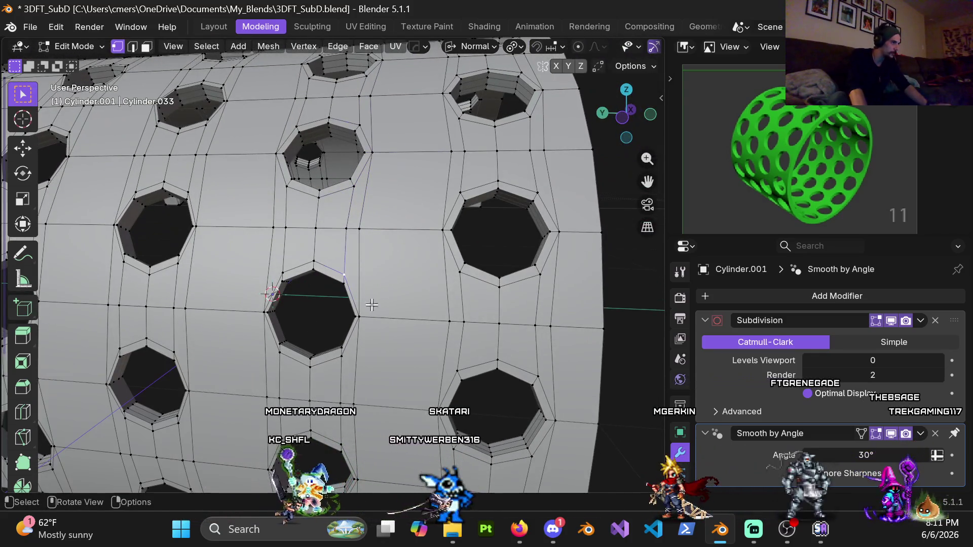
# - From a frontal view, start a normal-X move and cancel it, leaving the mesh unchanged
pyautogui.scroll(2, 374, 284)
pyautogui.moveTo(380, 268)
pyautogui.mouseDown(button='middle')
pyautogui.moveTo(373, 282)
pyautogui.moveTo(388, 284)
pyautogui.mouseUp(button='middle')
pyautogui.press('g')
pyautogui.press('x')
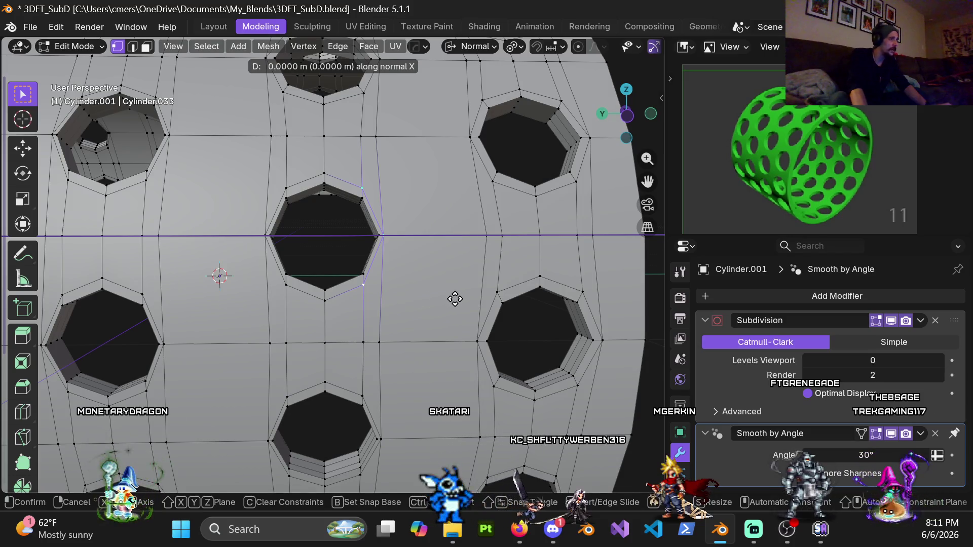
pyautogui.press('Escape')
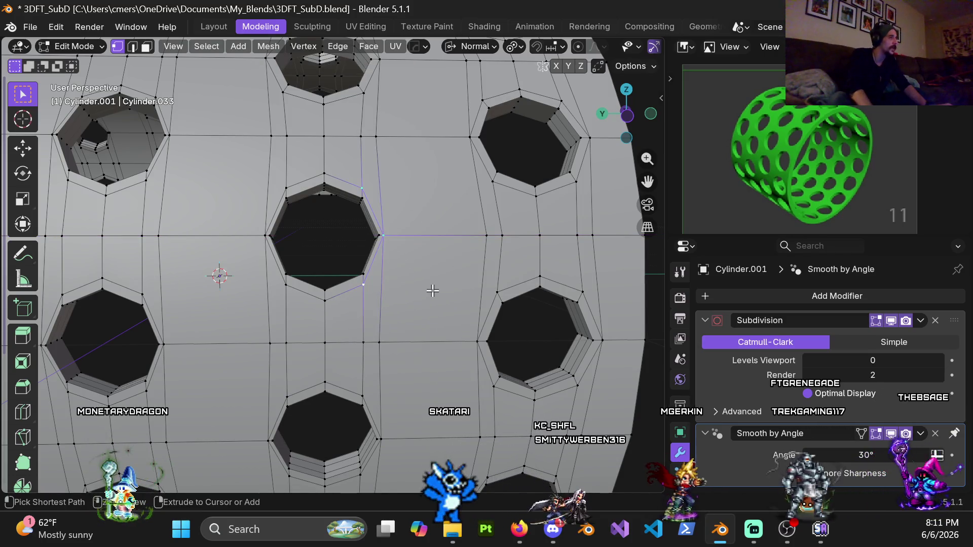
# - In side view, shift the selected vertices along normal X, then move them back 0.01 m
pyautogui.press('ctrl+KP_3')
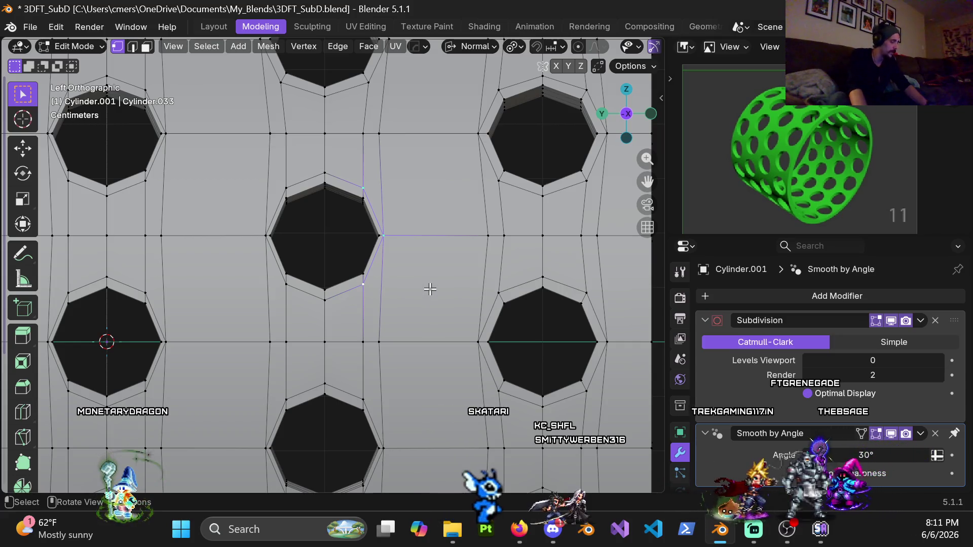
pyautogui.press('g')
pyautogui.press('x')
pyautogui.click(442, 297)
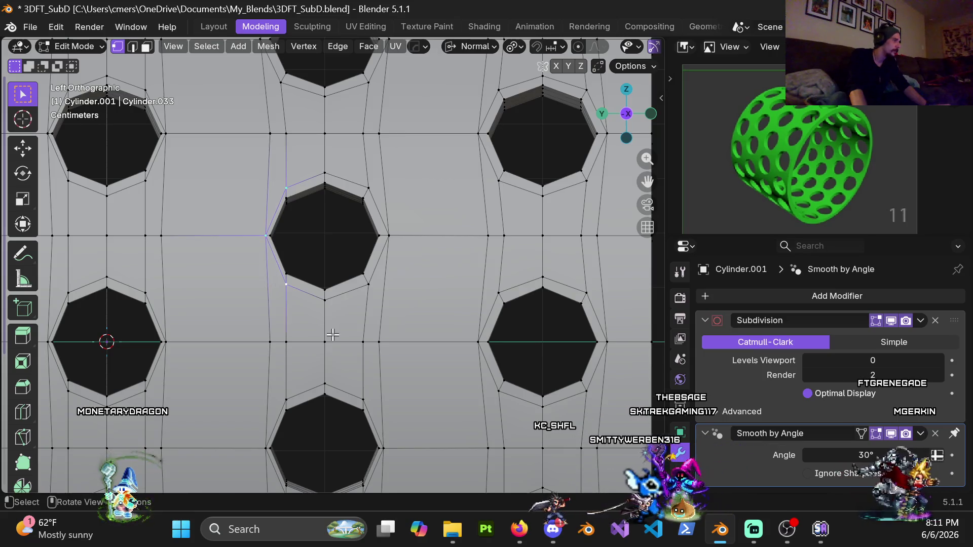
pyautogui.press('g')
pyautogui.press('x')
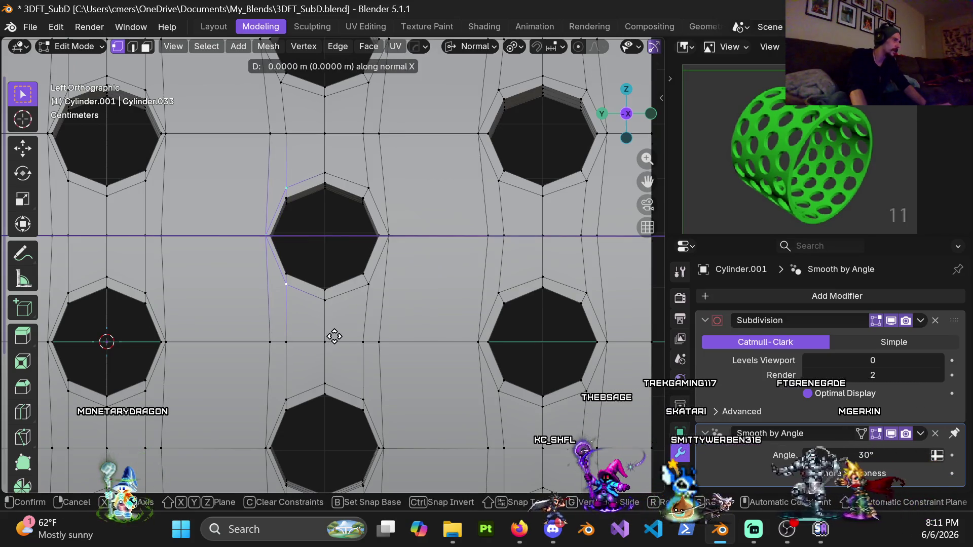
pyautogui.click(338, 336)
# - Near the sleeve's bottom edge, push one hole's right and left ring vertices 0.01 m outward
pyautogui.keyDown('shift'); pyautogui.moveTo(339, 315); pyautogui.dragTo(317, 109, button='middle'); pyautogui.keyUp('shift')
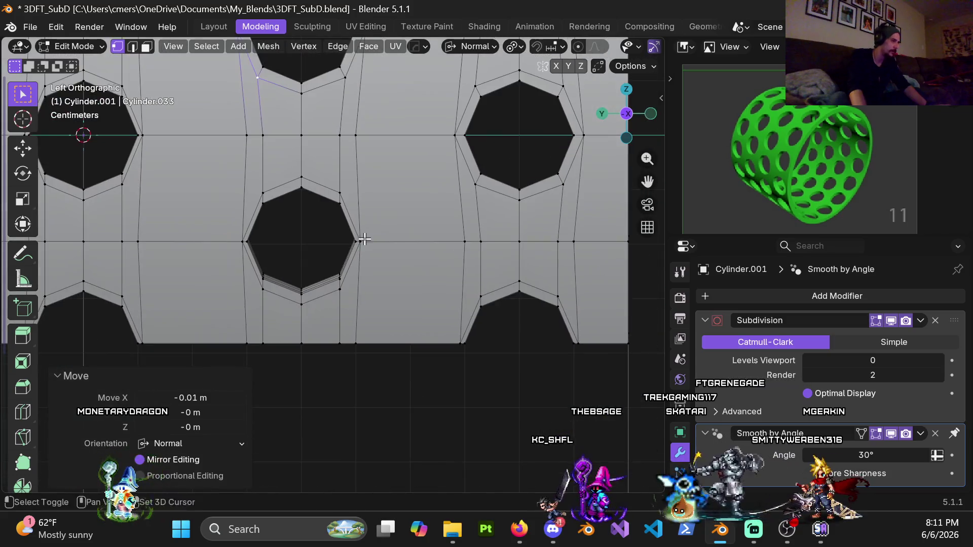
pyautogui.press('g')
pyautogui.press('x')
pyautogui.click(375, 290)
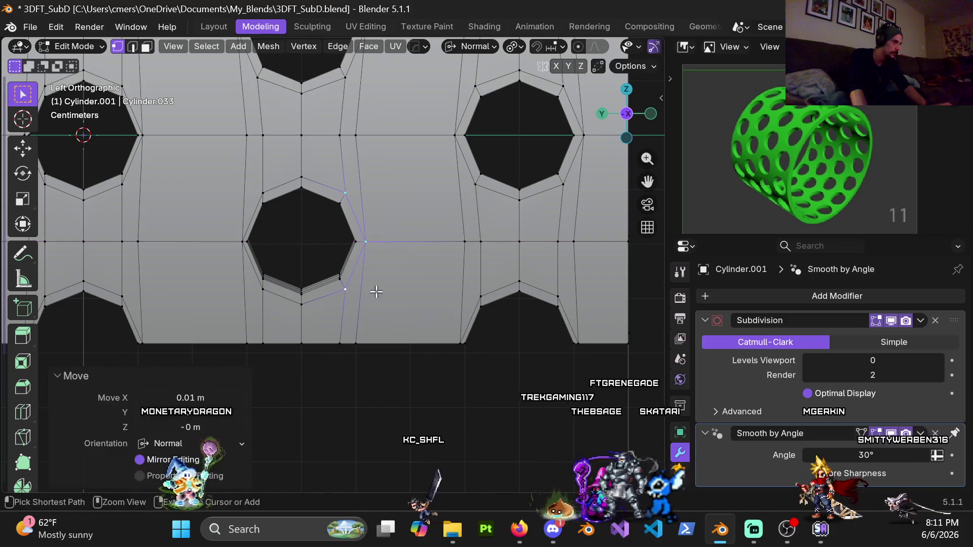
pyautogui.click(256, 191)
pyautogui.keyDown('shift'); pyautogui.click(261, 287); pyautogui.keyUp('shift')
pyautogui.keyDown('shift'); pyautogui.moveTo(261, 278); pyautogui.dragTo(316, 255, button='middle'); pyautogui.keyUp('shift')
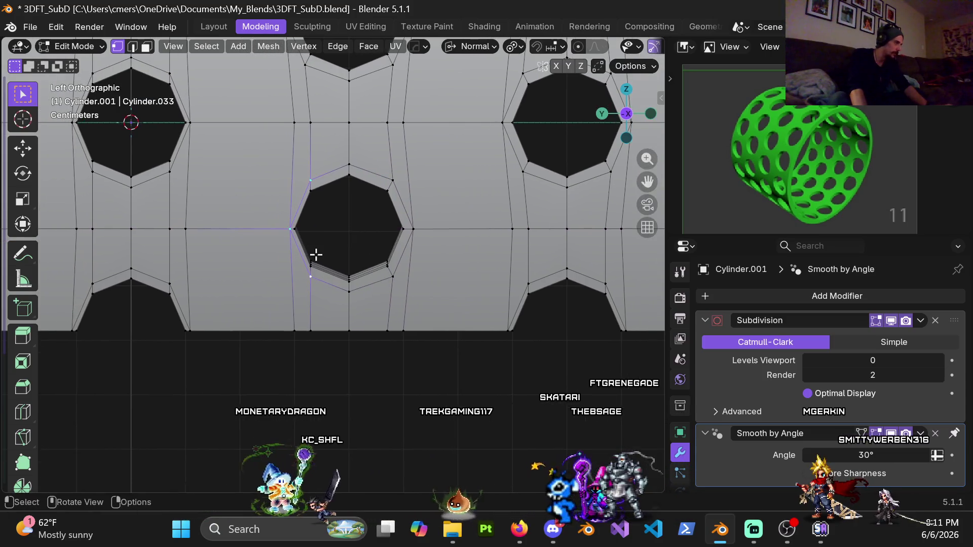
pyautogui.press('g')
pyautogui.press('x')
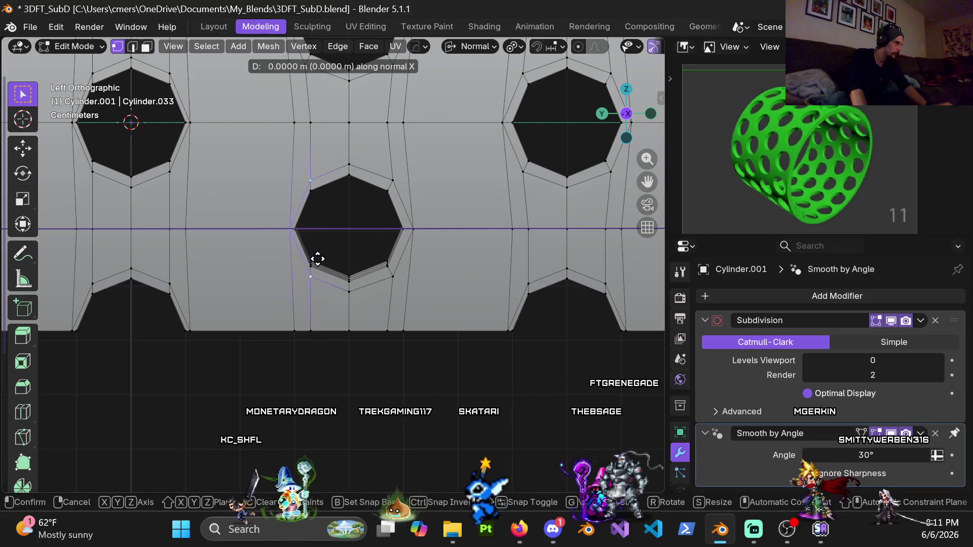
pyautogui.click(327, 265)
pyautogui.keyDown('ctrl'); pyautogui.scroll(5, 335, 261); pyautogui.keyUp('ctrl')
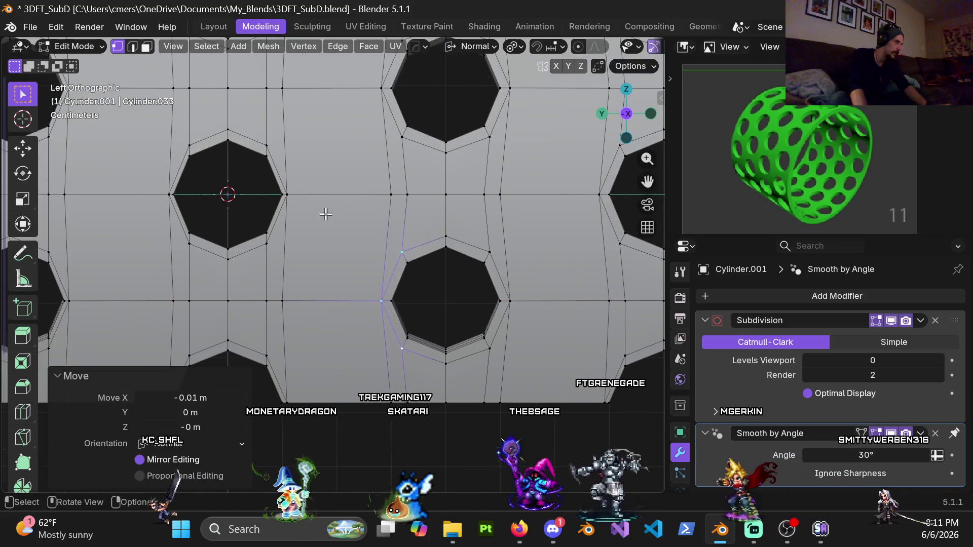
pyautogui.keyDown('shift'); pyautogui.scroll(3, 344, 258); pyautogui.keyUp('shift')
pyautogui.scroll(-5, 353, 255)
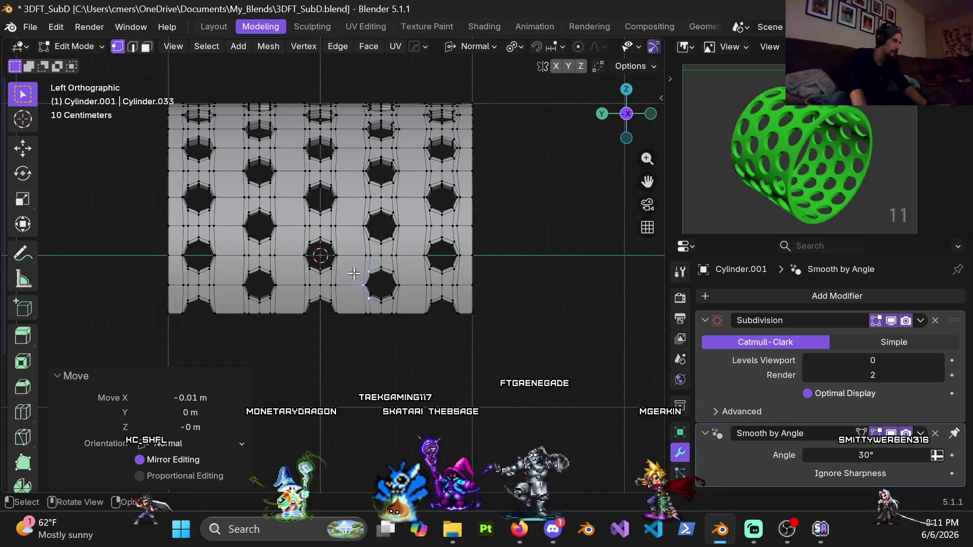
# - Push the first hole's right and left ring vertices 0.01 m outward along normal X
pyautogui.scroll(5, 354, 274)
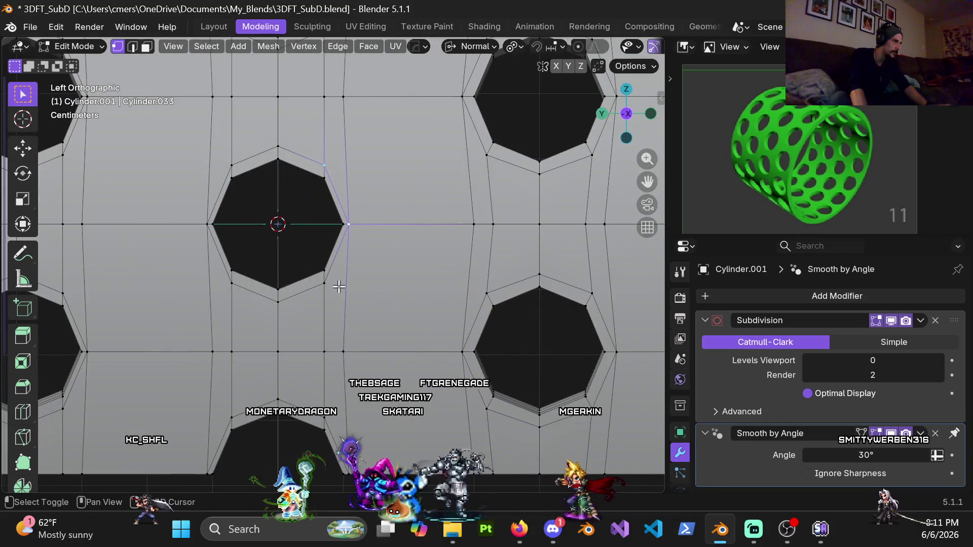
pyautogui.press('g')
pyautogui.press('x')
pyautogui.click(359, 282)
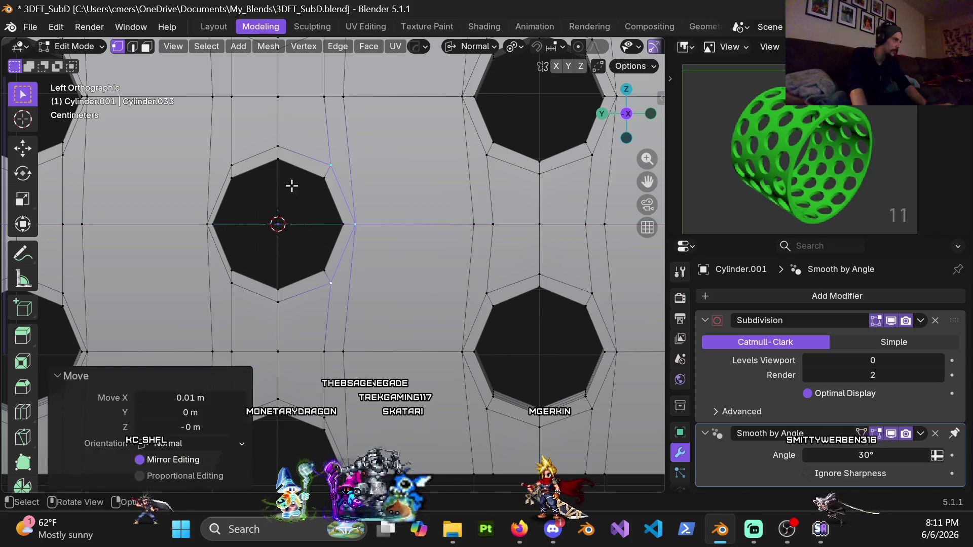
pyautogui.click(233, 163)
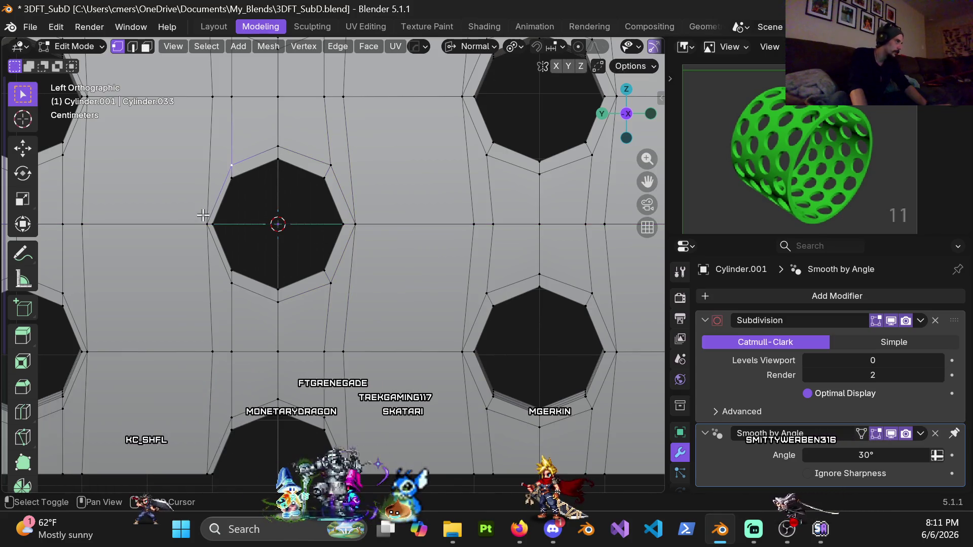
pyautogui.press('g')
pyautogui.press('x')
pyautogui.click(255, 307)
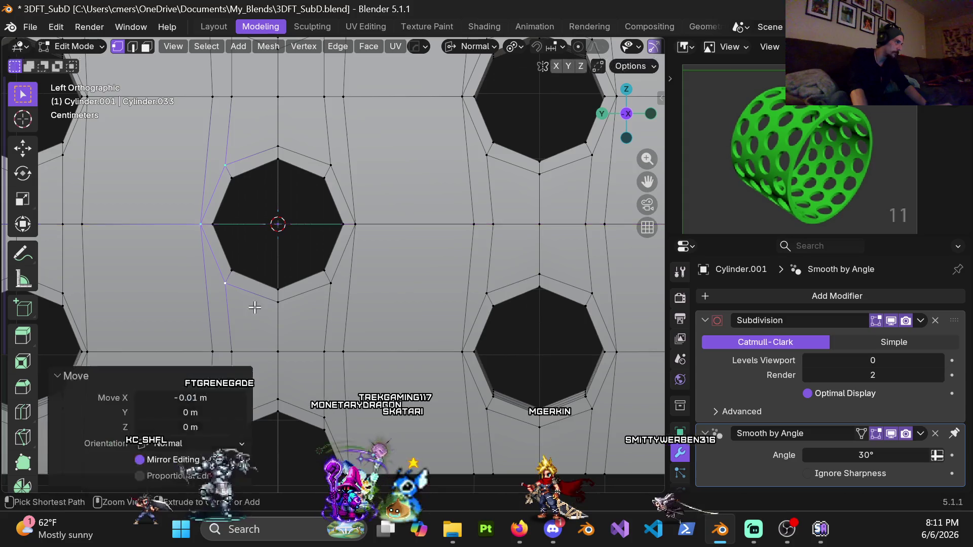
# - Push the next hole's right and left ring vertices outward, the left side by -0.01 m
pyautogui.keyDown('shift'); pyautogui.scroll(5, 298, 358); pyautogui.keyUp('shift')
pyautogui.click(328, 151)
pyautogui.keyDown('shift'); pyautogui.click(347, 213); pyautogui.keyUp('shift')
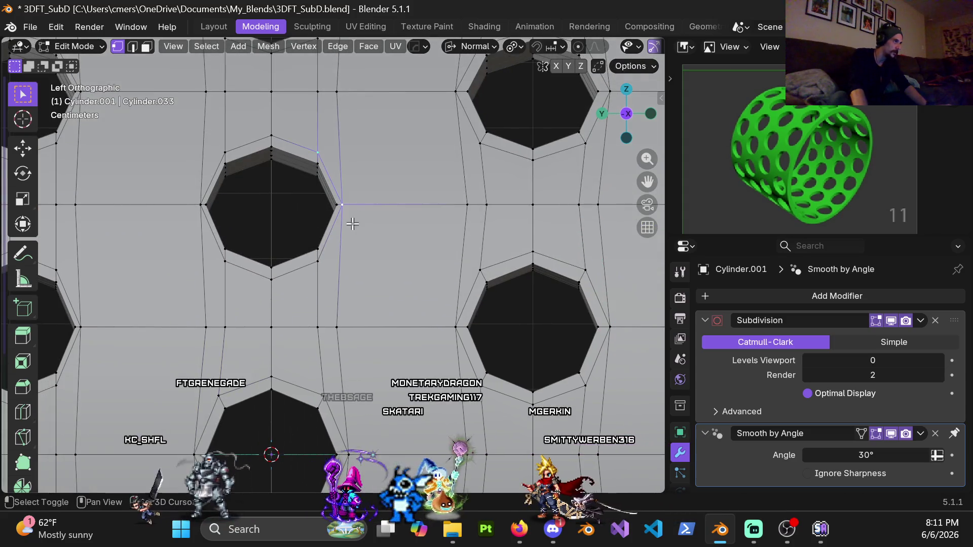
pyautogui.press('x')
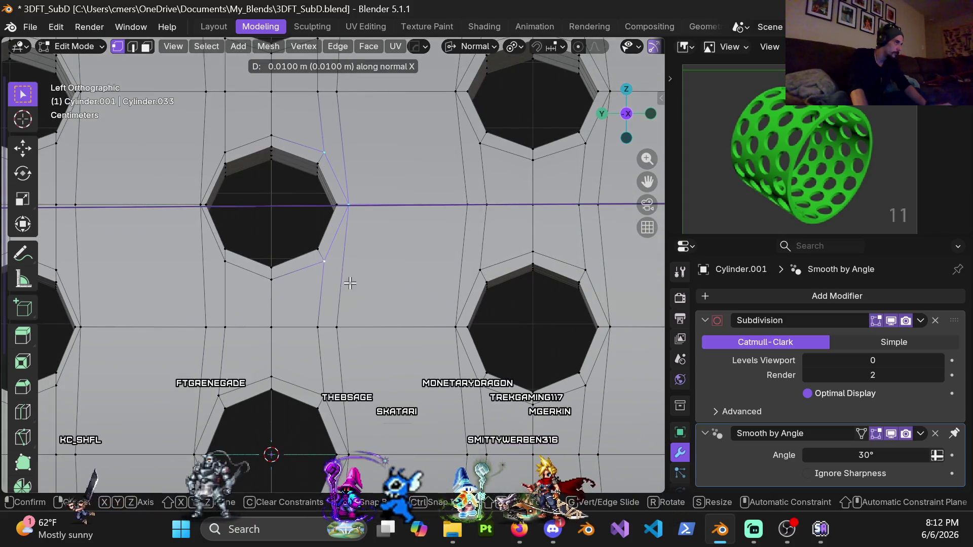
pyautogui.click(350, 283)
pyautogui.click(207, 198)
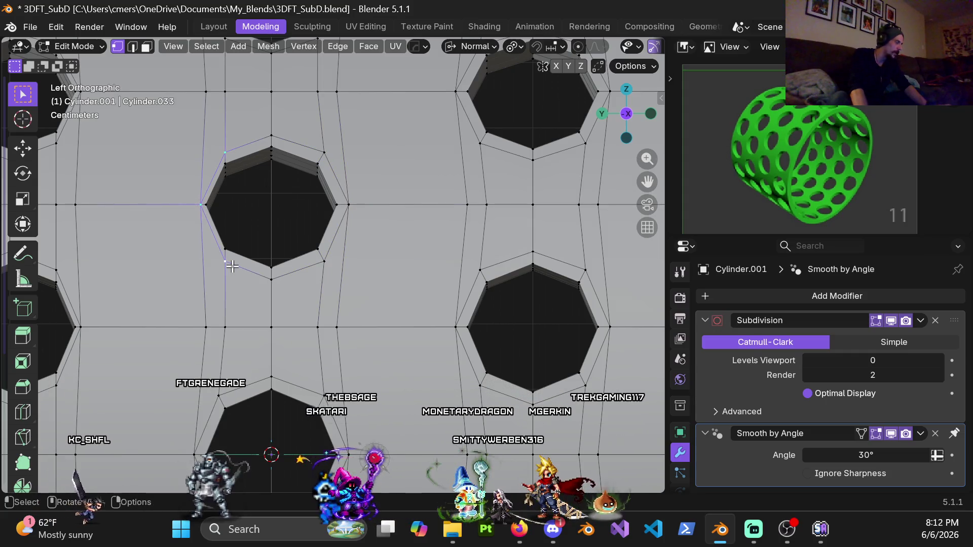
pyautogui.press('g')
pyautogui.press('x')
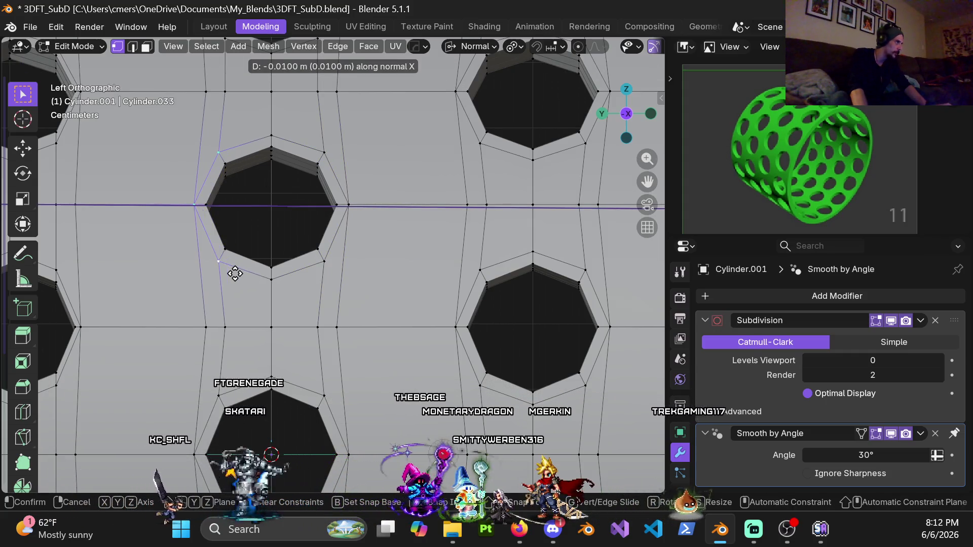
pyautogui.click(235, 273)
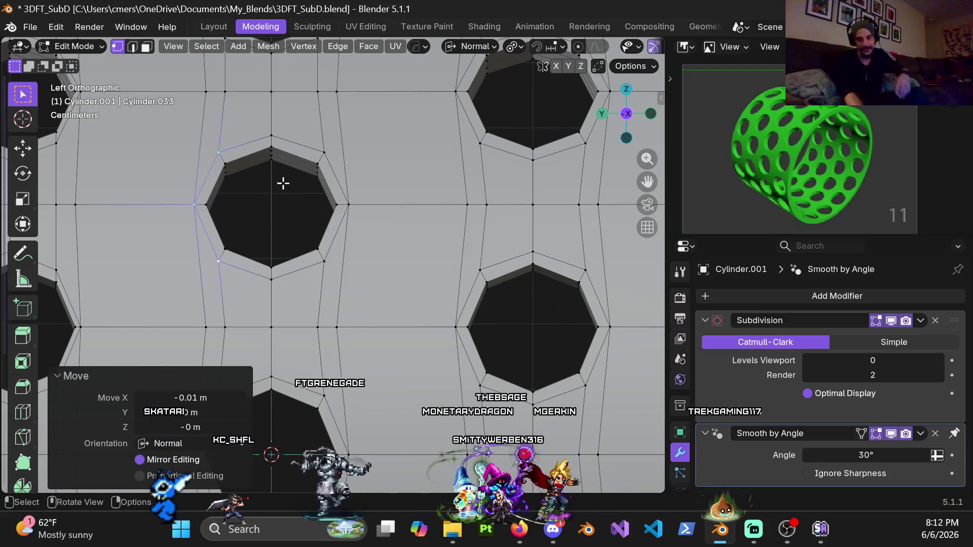
# - Push another hole's two right-side ring vertices 0.01 m outward along normal X
pyautogui.scroll(-8, 319, 203)
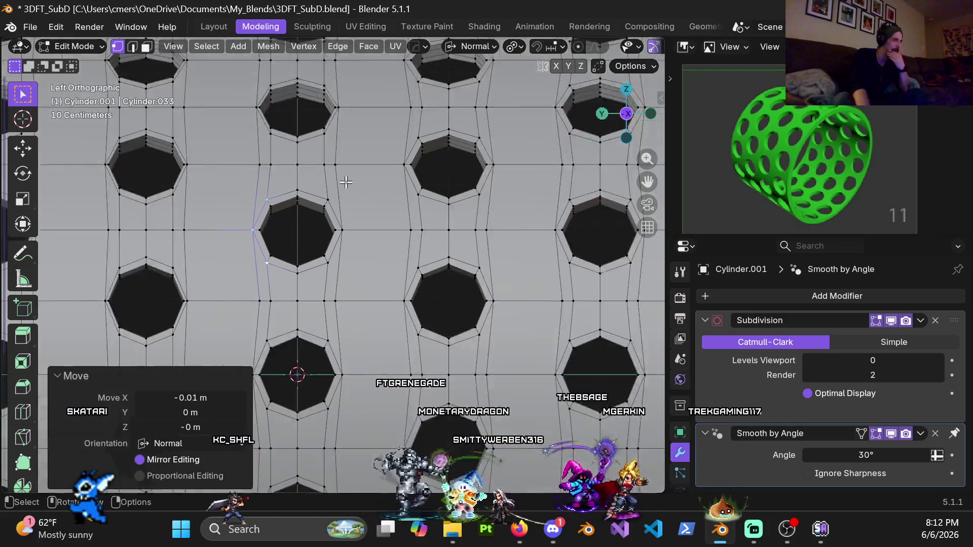
pyautogui.scroll(3, 319, 203)
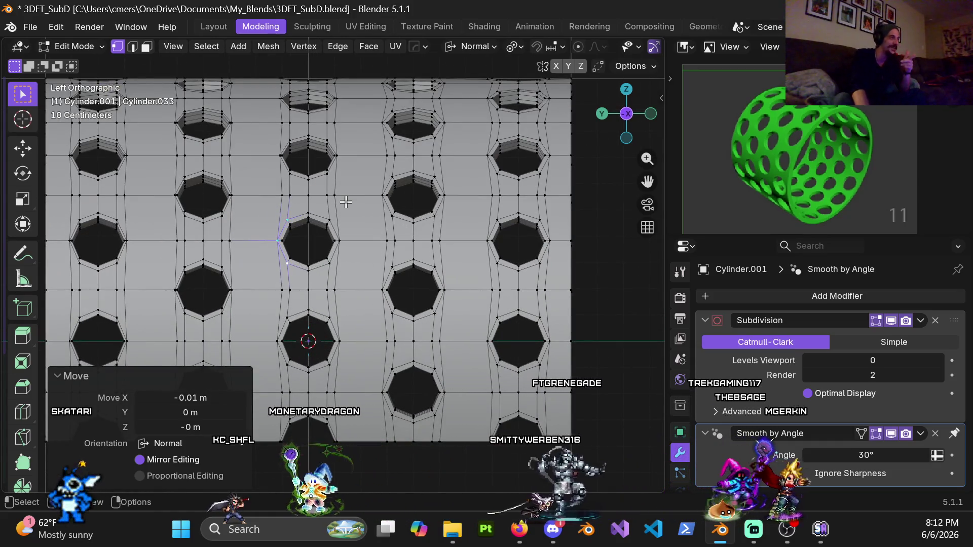
pyautogui.scroll(3, 344, 200)
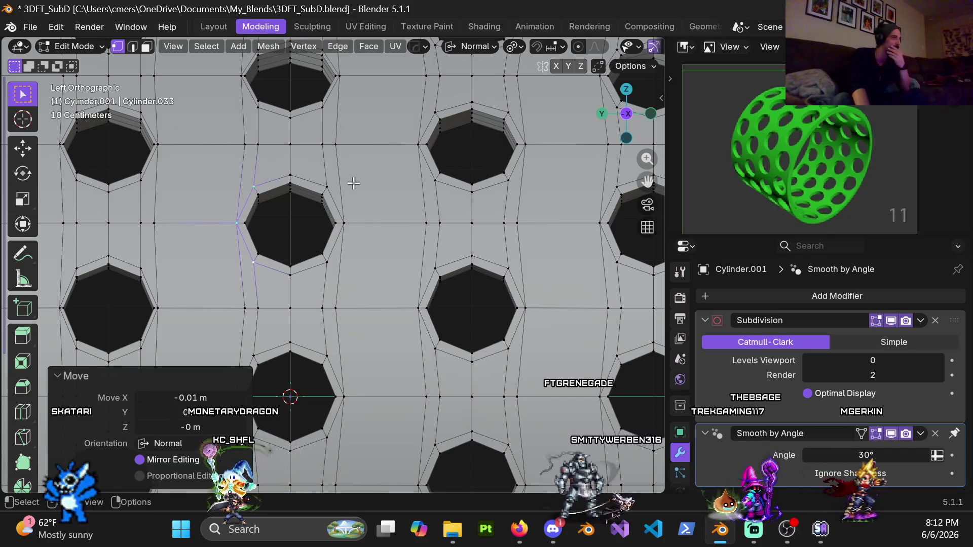
pyautogui.scroll(2, 349, 185)
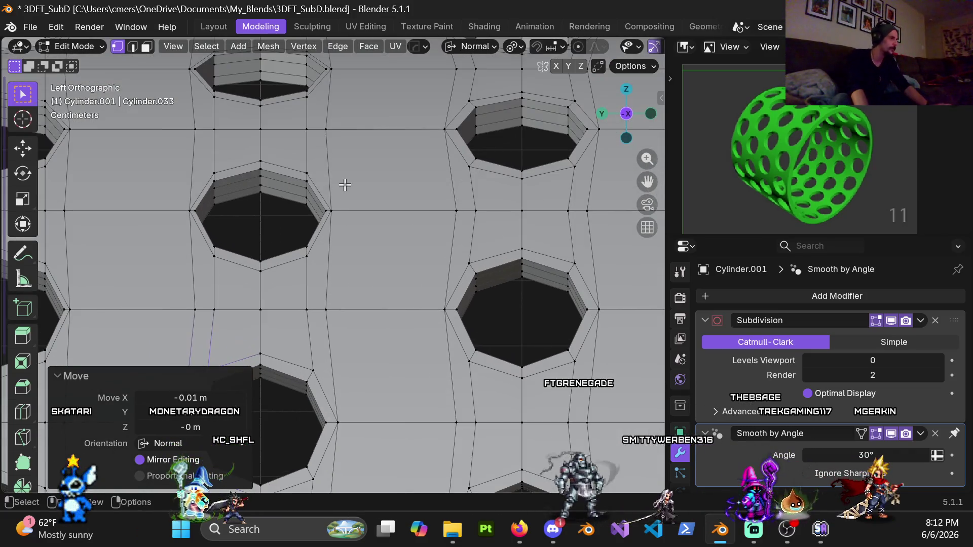
pyautogui.click(306, 173)
pyautogui.keyDown('shift'); pyautogui.click(331, 210); pyautogui.keyUp('shift')
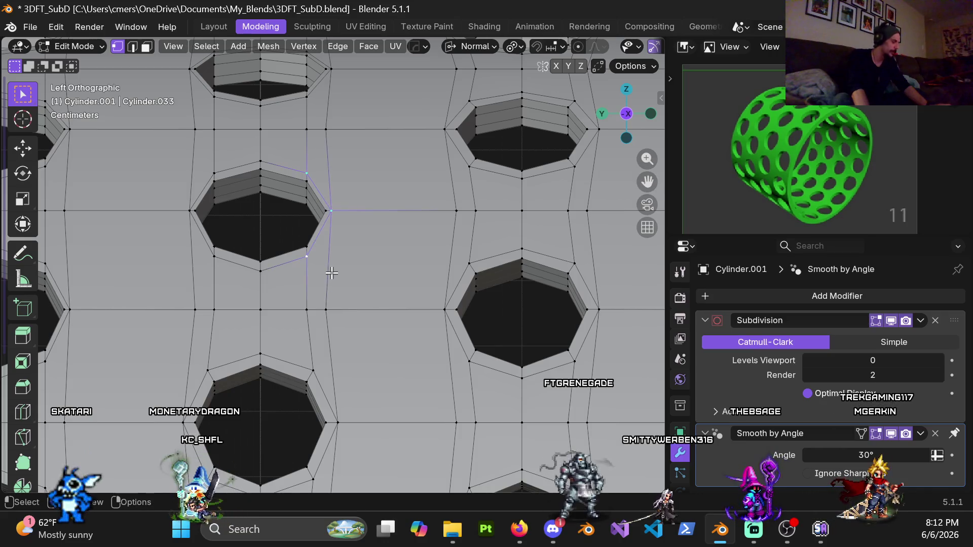
pyautogui.press('g')
pyautogui.press('x')
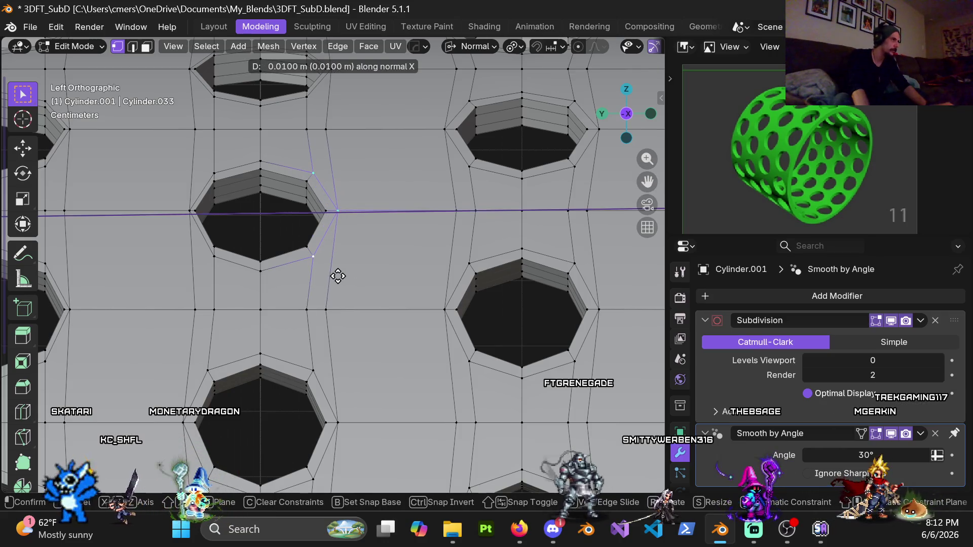
pyautogui.press('Return')
# - Push that hole's left-side ring vertex -0.01 m along normal X after one retry
pyautogui.click(224, 173)
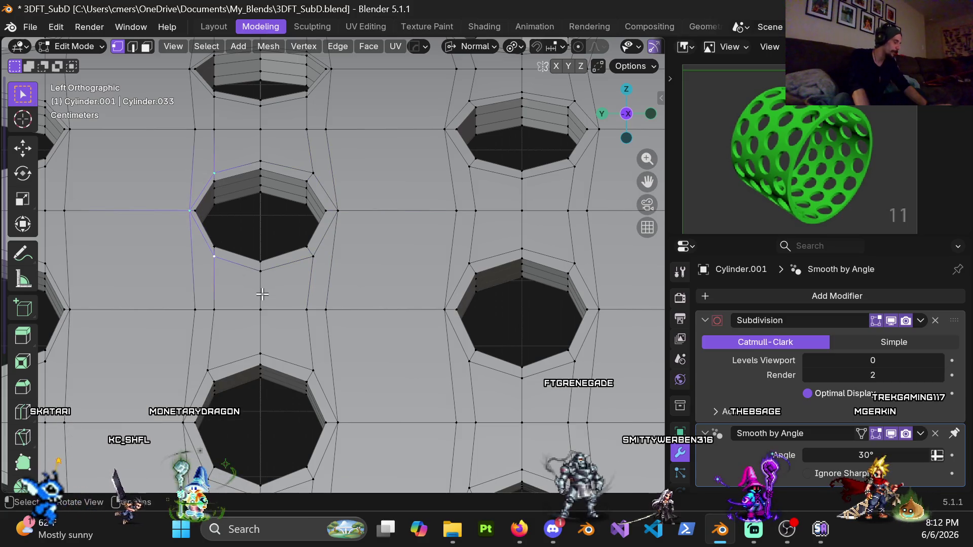
pyautogui.press('g')
pyautogui.press('x')
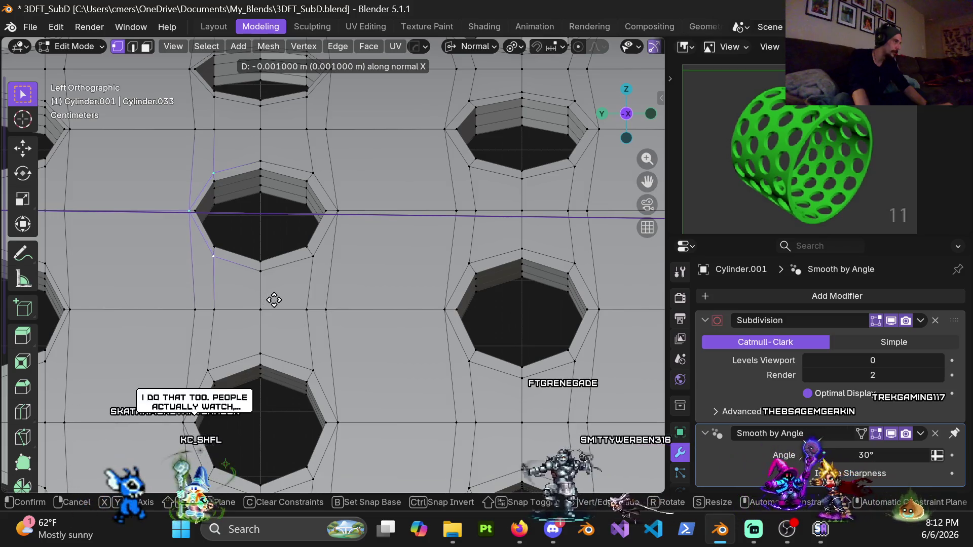
pyautogui.press('Escape')
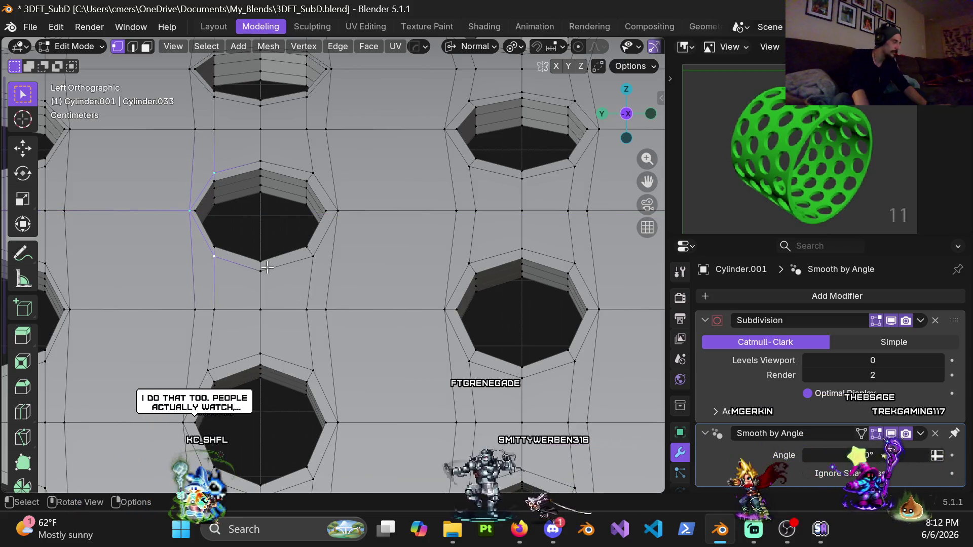
pyautogui.press('g')
pyautogui.press('x')
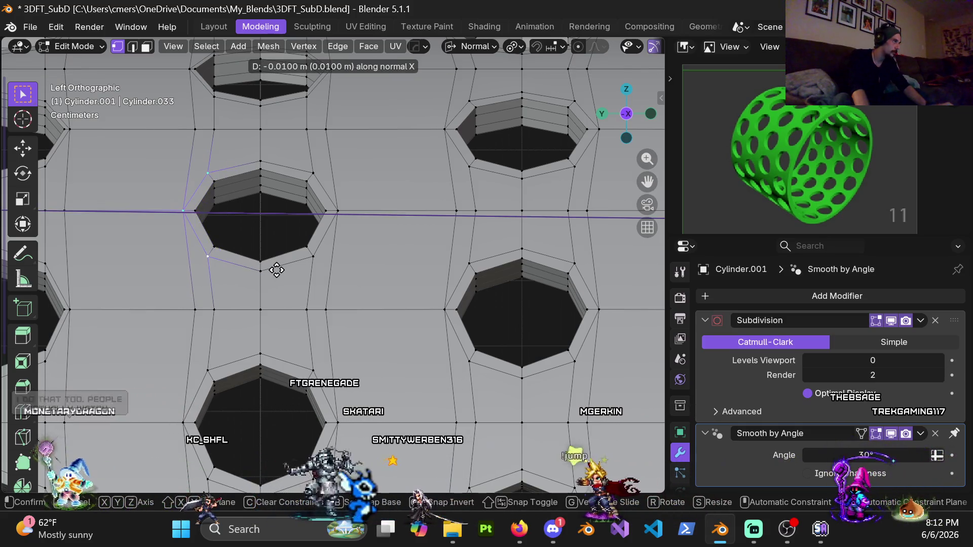
pyautogui.click(276, 270)
pyautogui.scroll(-5, 284, 203)
pyautogui.moveTo(284, 223)
pyautogui.mouseDown(button='middle')
pyautogui.moveTo(284, 233)
pyautogui.moveTo(304, 218)
pyautogui.moveTo(306, 262)
pyautogui.mouseUp(button='middle')
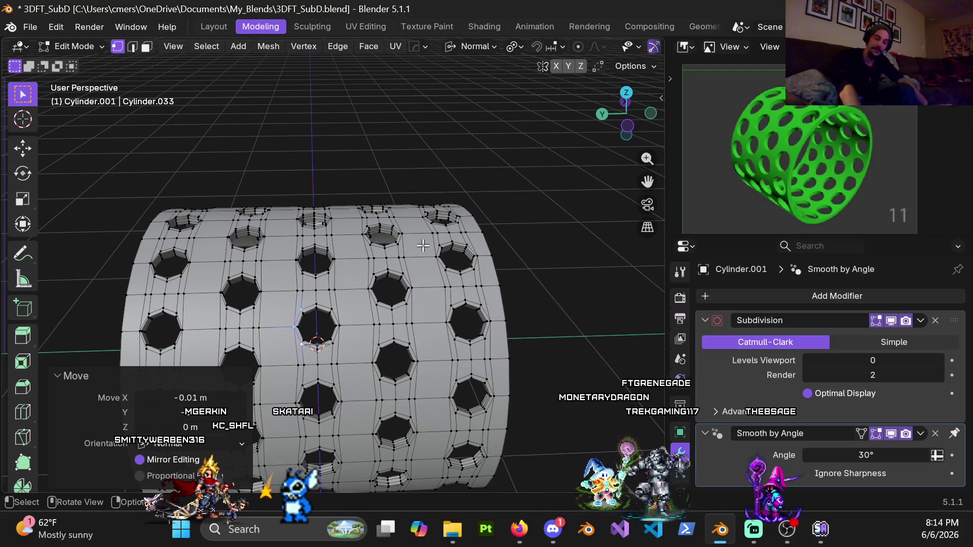
# - Zoom the perspective view of the perforated cylinder to inspect the reshaped hole loops
pyautogui.scroll(3, 360, 309)
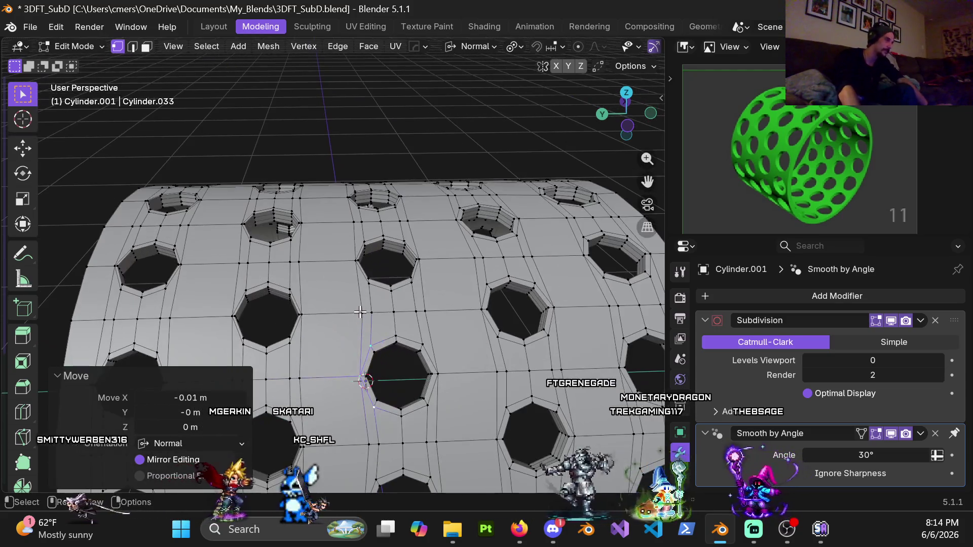
pyautogui.keyDown('shift'); pyautogui.moveTo(436, 321); pyautogui.dragTo(339, 283, button='middle'); pyautogui.keyUp('shift')
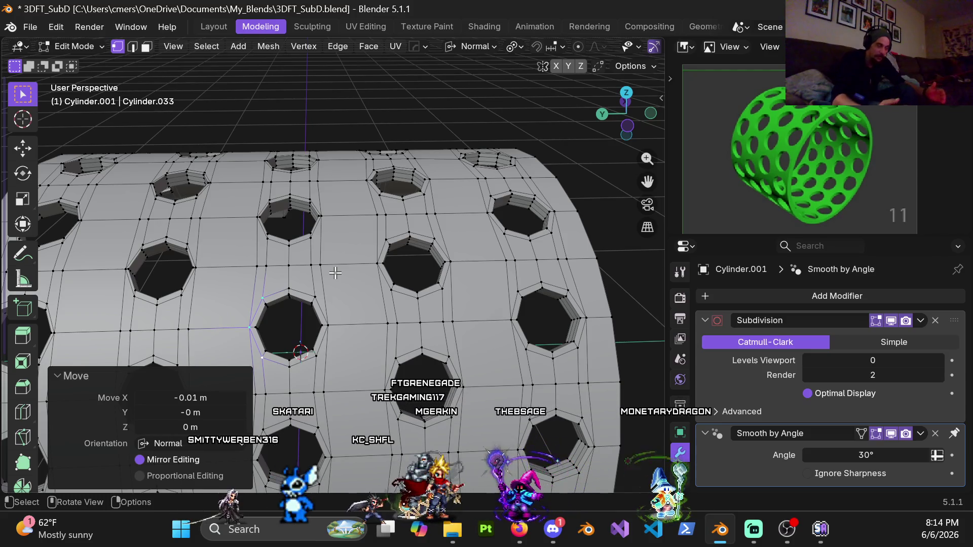
pyautogui.keyDown('shift'); pyautogui.moveTo(358, 232); pyautogui.dragTo(372, 280, button='middle'); pyautogui.keyUp('shift')
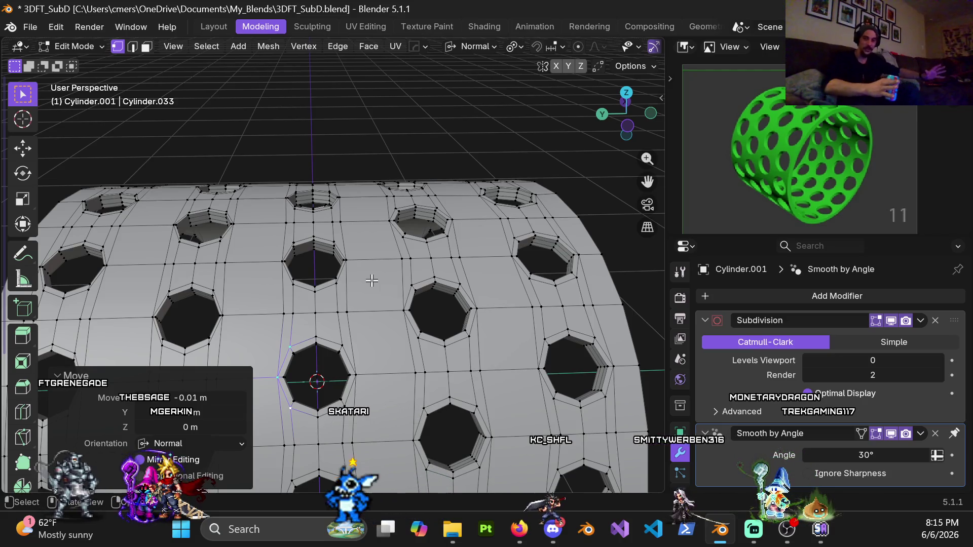
# - Redo the last ring-vertex move as exactly -0.01 m along normal X
pyautogui.press('g')
pyautogui.press('x')
pyautogui.press('x')
pyautogui.write('-.01')
pyautogui.press('Return')
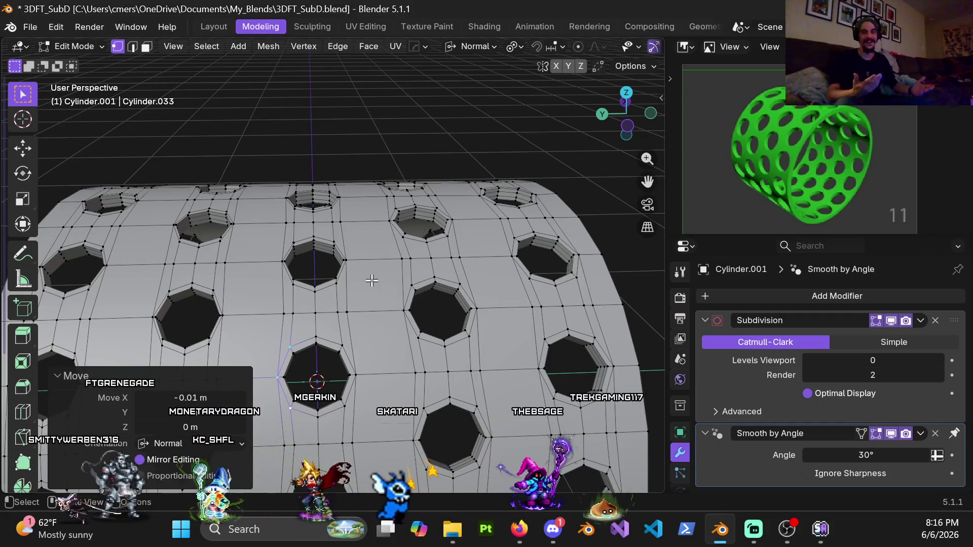
pyautogui.scroll(3, 372, 281)
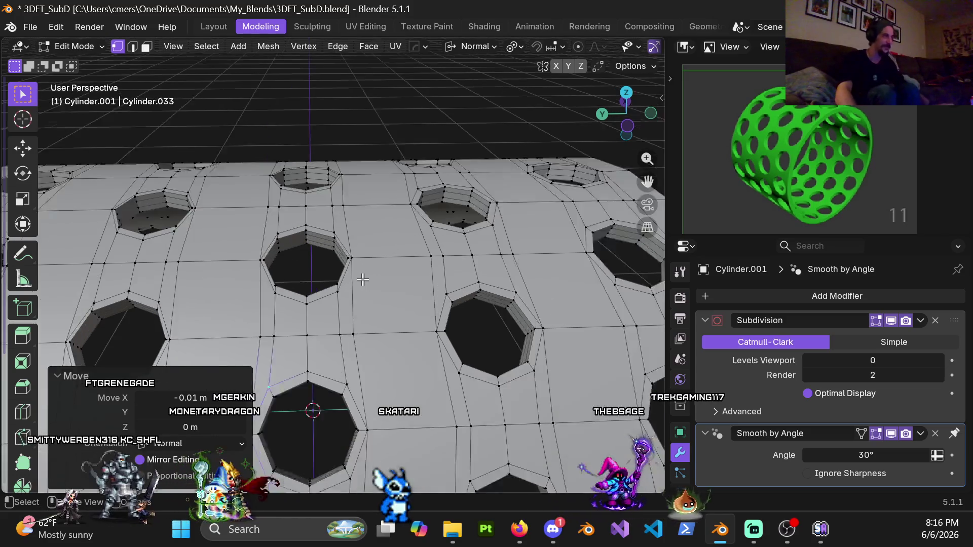
# - From the top view, move the vertices below the centre hole 0.01 m along normal X
pyautogui.keyDown('shift'); pyautogui.click(355, 287); pyautogui.keyUp('shift')
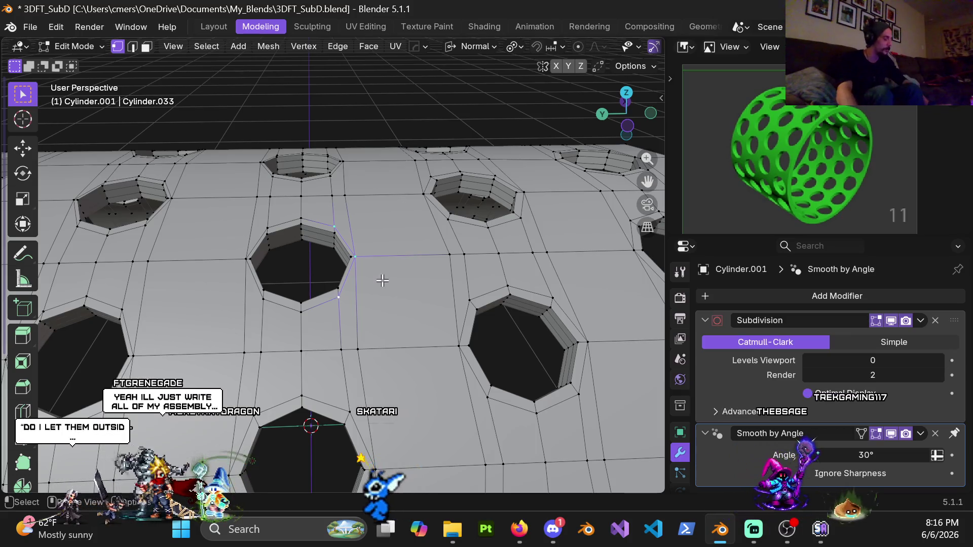
pyautogui.press('g')
pyautogui.press('x')
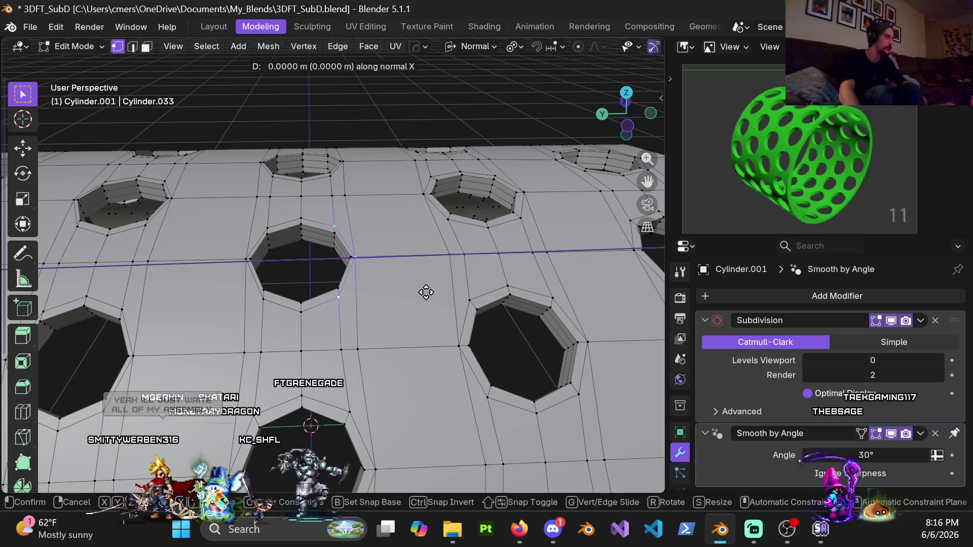
pyautogui.press('Escape')
pyautogui.press('KP_7')
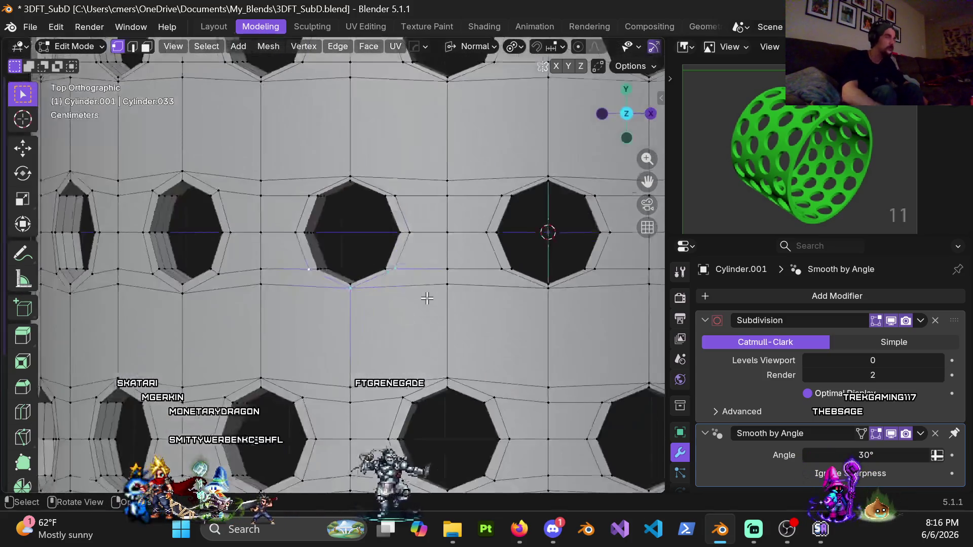
pyautogui.write('gx.01')
pyautogui.press('Return')
# - Move the three vertices above the centre hole -0.01 m along normal X
pyautogui.click(395, 195)
pyautogui.keyDown('shift'); pyautogui.click(350, 177); pyautogui.keyUp('shift')
pyautogui.keyDown('shift'); pyautogui.click(308, 196); pyautogui.keyUp('shift')
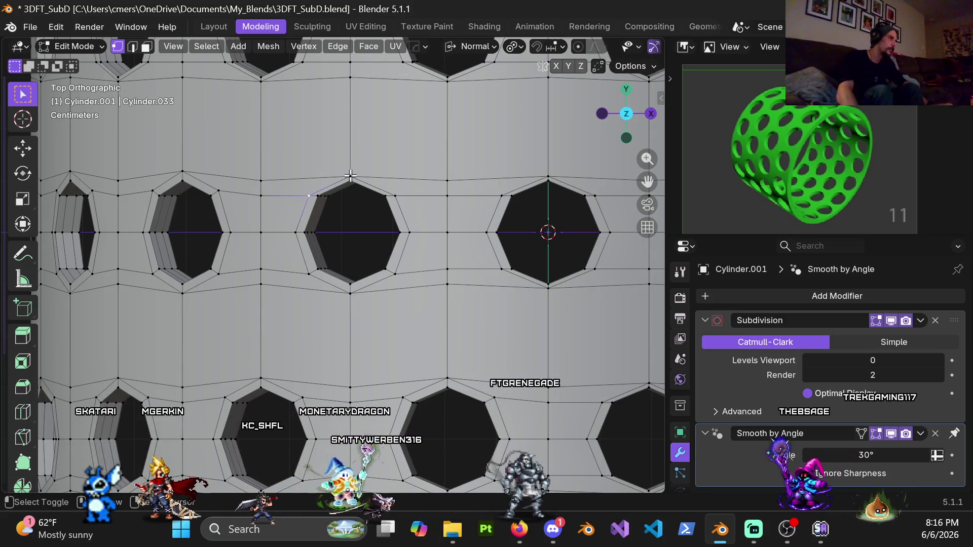
pyautogui.write('gx.02')
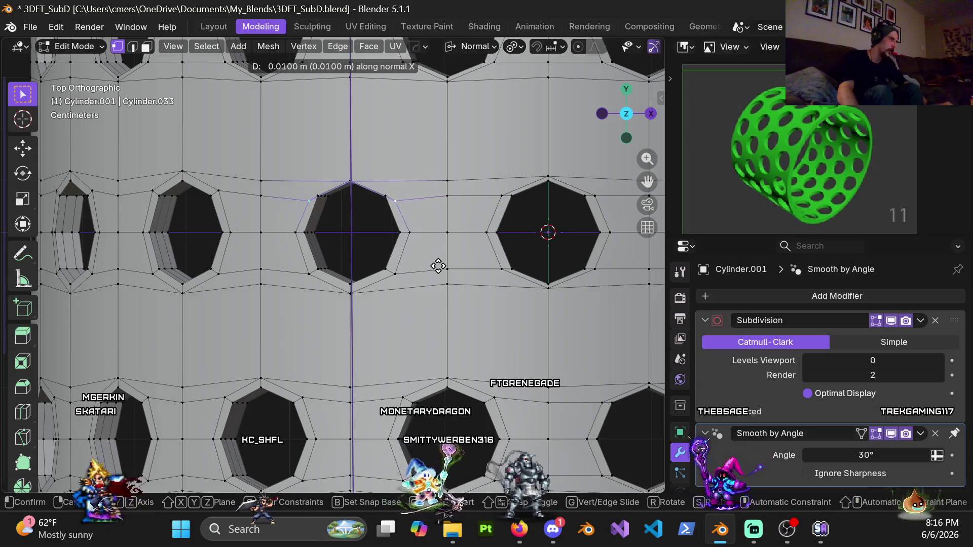
pyautogui.write('-')
pyautogui.press('BackSpace')
pyautogui.write('1')
pyautogui.press('Return')
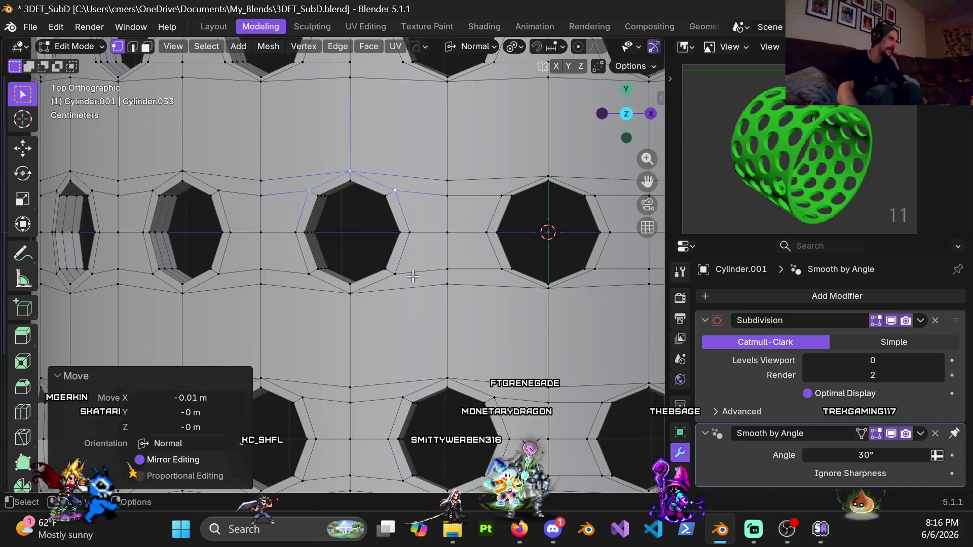
pyautogui.scroll(-2, 439, 259)
pyautogui.moveTo(441, 257)
pyautogui.keyDown('shift'); pyautogui.mouseDown(button='middle')
pyautogui.moveTo(350, 310)
pyautogui.moveTo(382, 261)
pyautogui.mouseUp(button='middle'); pyautogui.keyUp('shift')
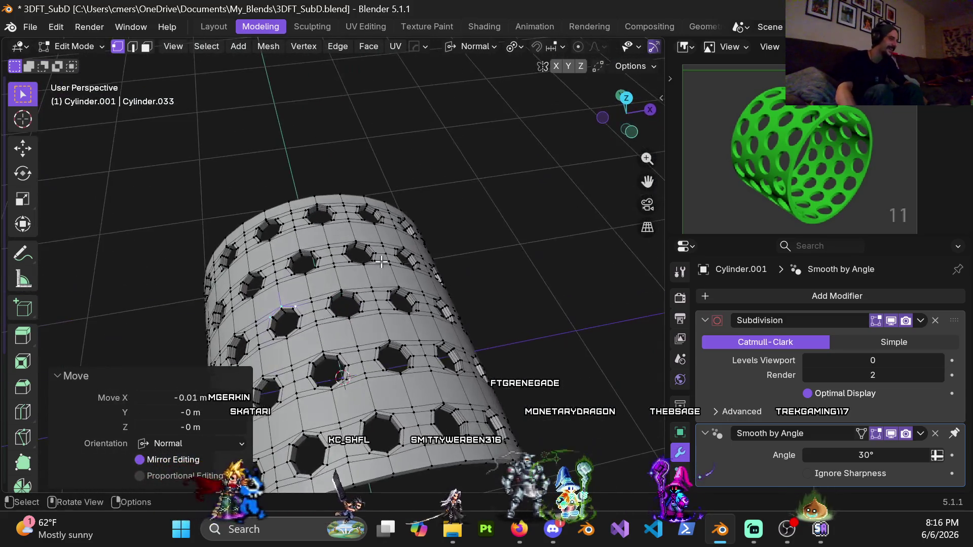
pyautogui.press('KP_1')
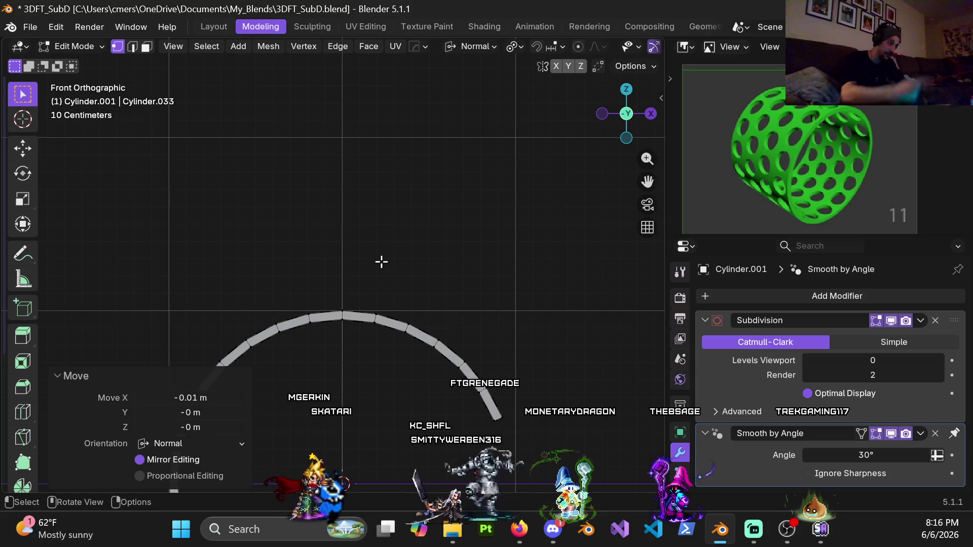
pyautogui.moveTo(312, 304)
pyautogui.mouseDown(button='middle')
pyautogui.moveTo(355, 255)
pyautogui.moveTo(363, 223)
pyautogui.mouseUp(button='middle')
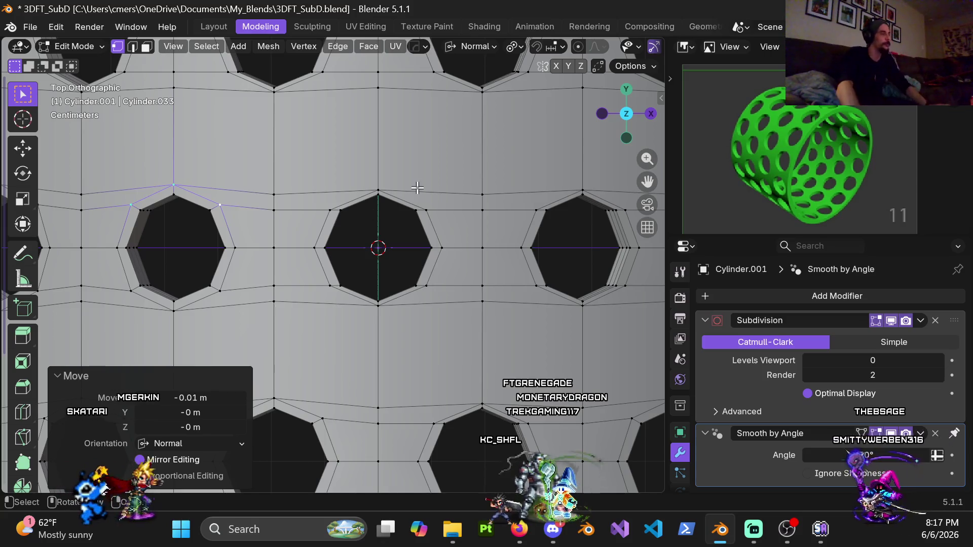
# - Move the three vertices above the centre hole 0.01 m along normal Y
pyautogui.click(330, 210)
pyautogui.keyDown('shift'); pyautogui.click(378, 190); pyautogui.keyUp('shift')
pyautogui.keyDown('shift'); pyautogui.click(426, 210); pyautogui.keyUp('shift')
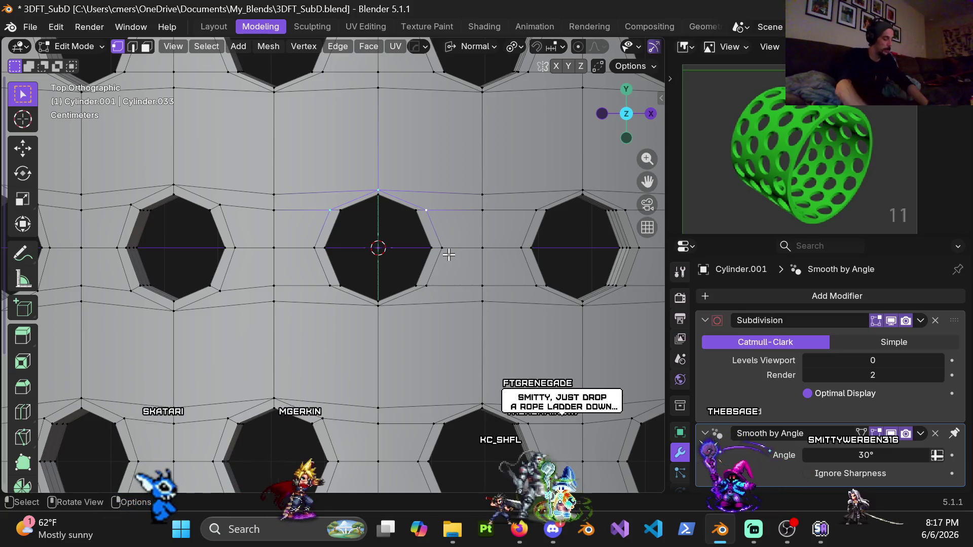
pyautogui.press('g')
pyautogui.press('y')
pyautogui.press('y')
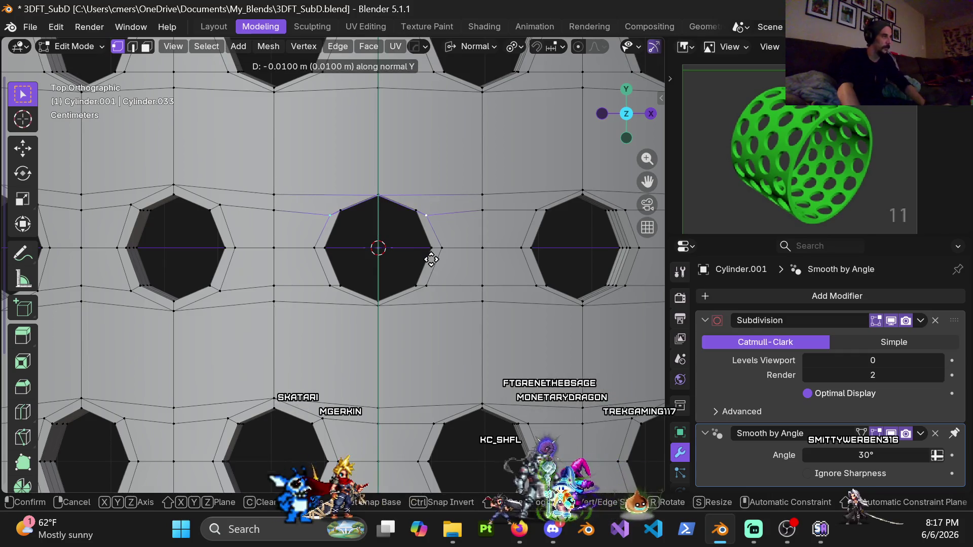
pyautogui.click(446, 194)
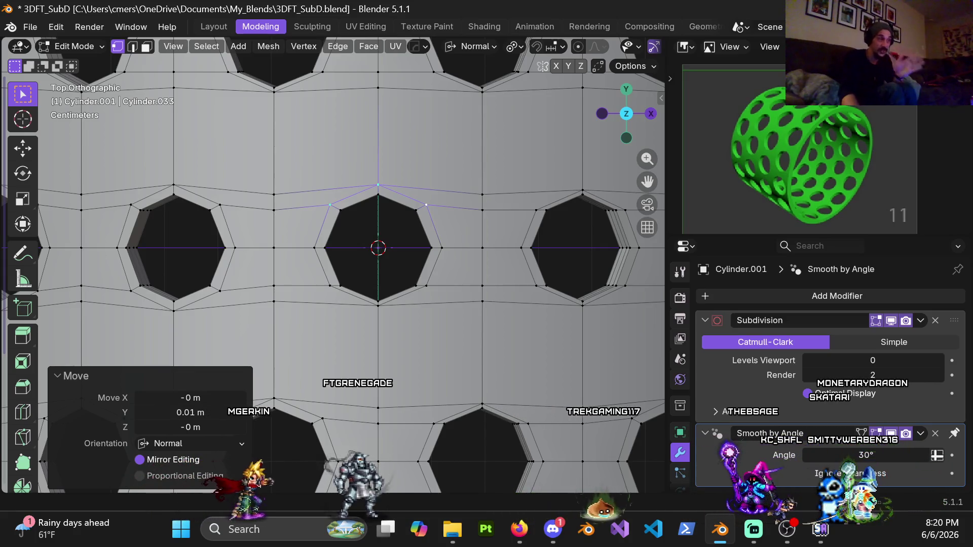
# - Move the vertex below the centre hole 0.01 m along normal Y, then enter Object Mode
pyautogui.click(335, 290)
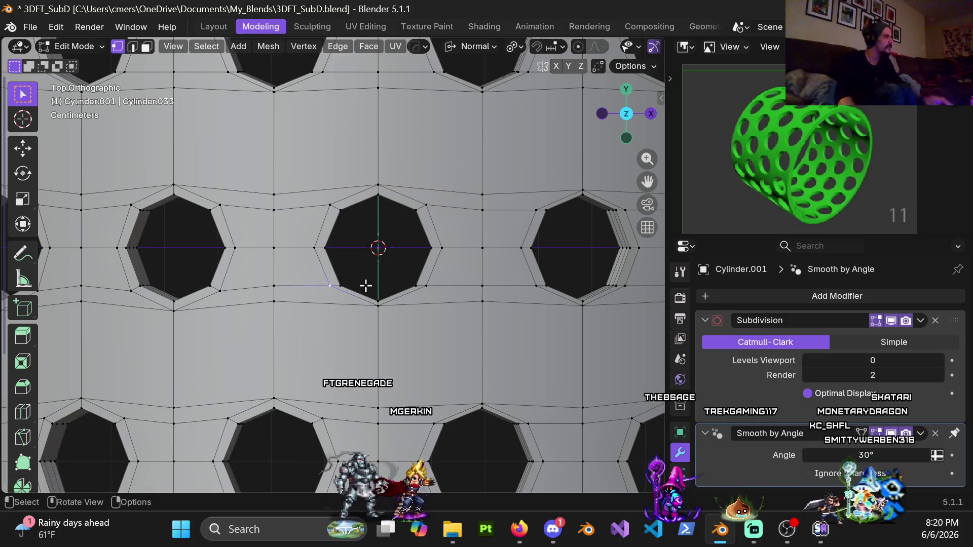
pyautogui.press('g')
pyautogui.press('y')
pyautogui.rightClick(441, 308)
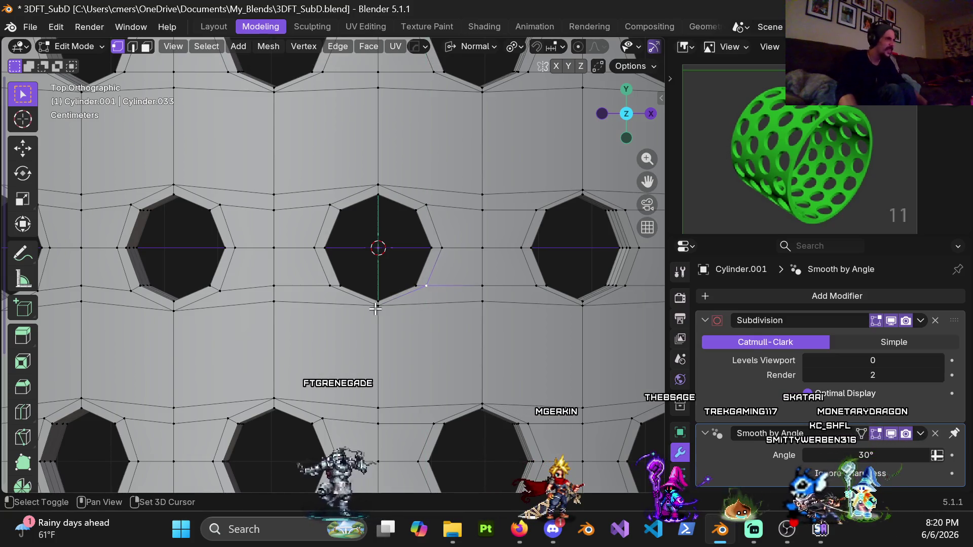
pyautogui.press('g')
pyautogui.press('y')
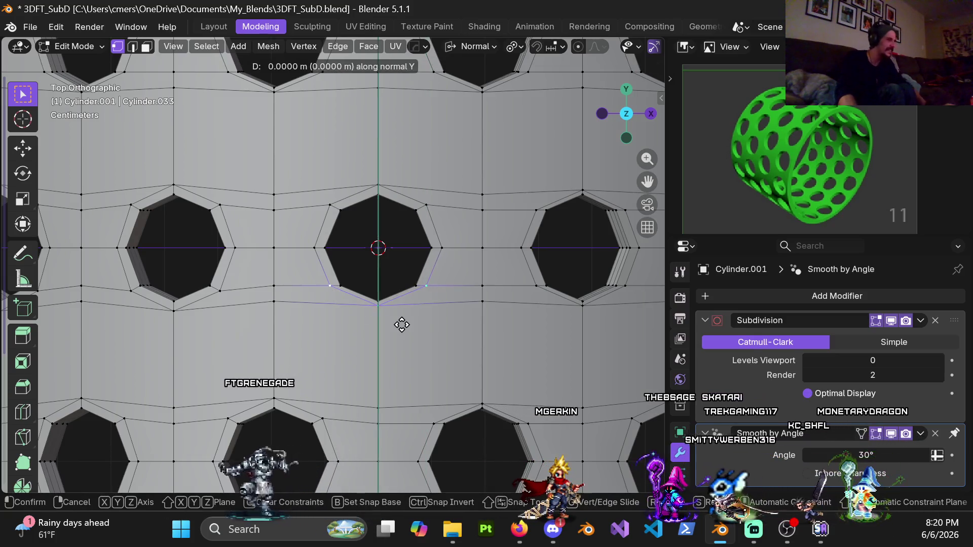
pyautogui.click(402, 331)
pyautogui.scroll(-2, 411, 301)
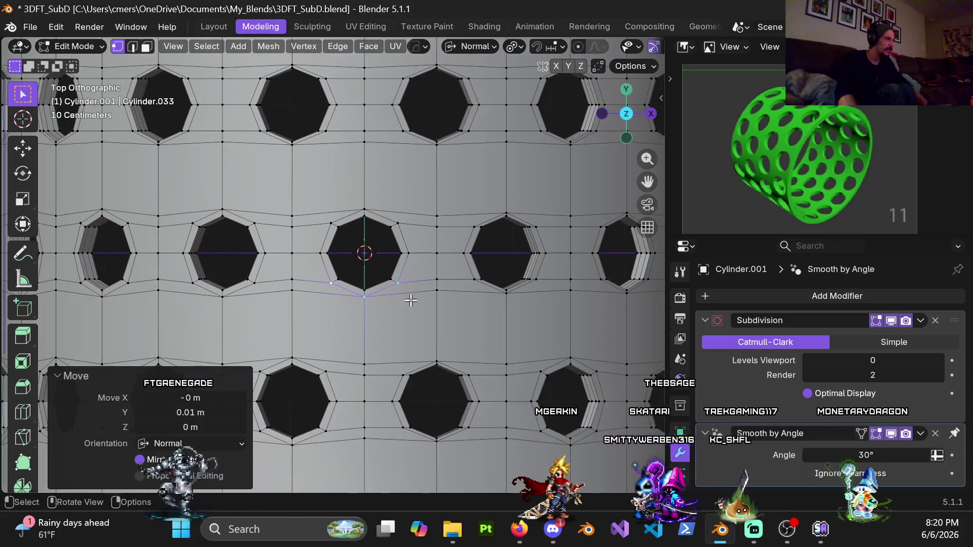
pyautogui.scroll(-5, 411, 301)
pyautogui.press('Tab')
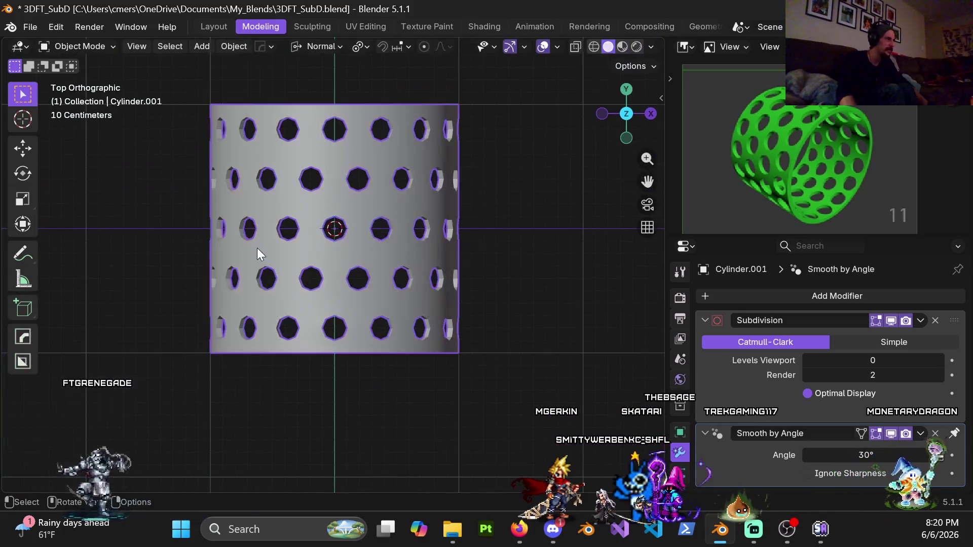
# - Orbit into perspective and switch the sleeve back to Edit Mode
pyautogui.moveTo(257, 247); pyautogui.dragTo(336, 182, button='middle')
pyautogui.hotkey('ctrl', 'Tab')
pyautogui.moveTo(505, 226); pyautogui.dragTo(364, 206, button='middle')
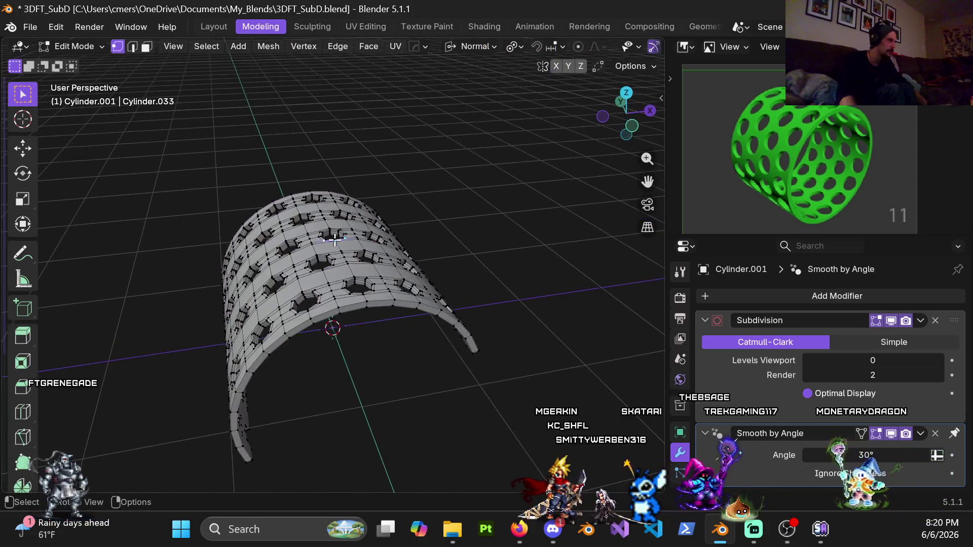
pyautogui.scroll(4, 334, 239)
# - Orbit and zoom around the perforated sleeve from several angles, ending in Right view
pyautogui.moveTo(334, 240)
pyautogui.mouseDown(button='middle')
pyautogui.moveTo(253, 275)
pyautogui.moveTo(357, 267)
pyautogui.mouseUp(button='middle')
pyautogui.scroll(3, 253, 274)
pyautogui.scroll(-2, 253, 275)
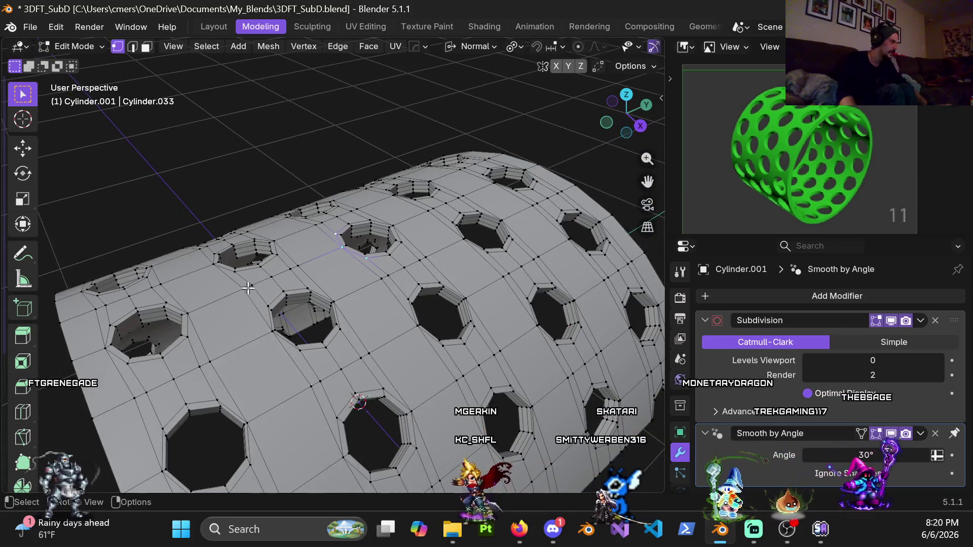
pyautogui.scroll(-5, 248, 288)
pyautogui.moveTo(248, 288)
pyautogui.mouseDown(button='middle')
pyautogui.moveTo(333, 245)
pyautogui.moveTo(316, 287)
pyautogui.moveTo(355, 315)
pyautogui.moveTo(367, 309)
pyautogui.moveTo(321, 397)
pyautogui.moveTo(377, 312)
pyautogui.mouseUp(button='middle')
pyautogui.scroll(6, 315, 286)
pyautogui.scroll(-6, 367, 309)
pyautogui.scroll(3, 377, 312)
pyautogui.moveTo(388, 269); pyautogui.dragTo(412, 282, button='middle')
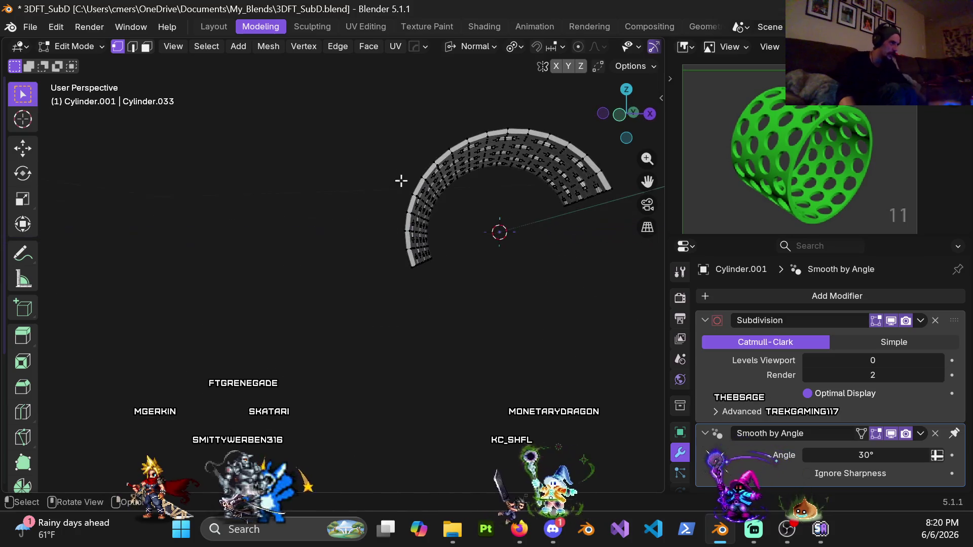
pyautogui.moveTo(273, 247); pyautogui.dragTo(452, 336, button='middle')
pyautogui.moveTo(370, 279); pyautogui.dragTo(350, 264, button='middle')
pyautogui.scroll(6, 350, 264)
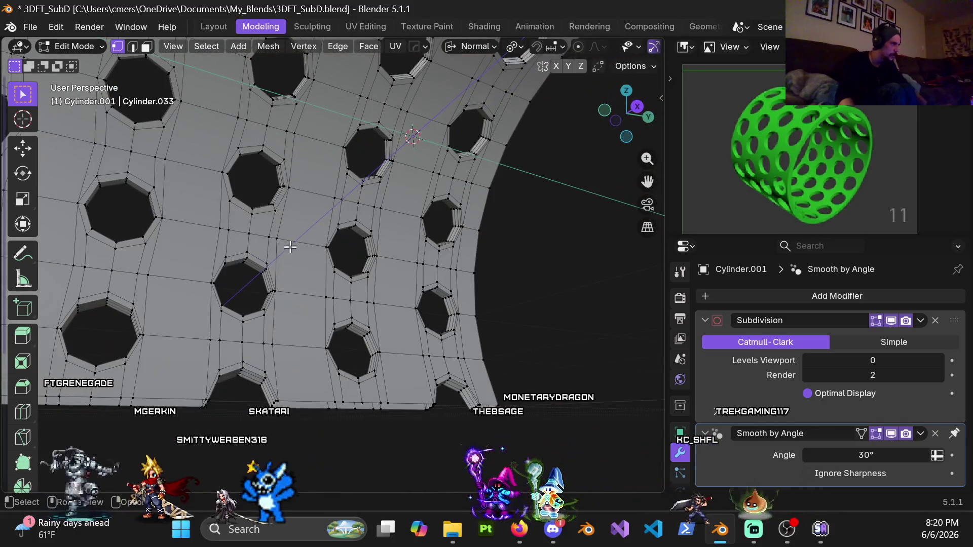
pyautogui.moveTo(290, 247)
pyautogui.mouseDown(button='middle')
pyautogui.moveTo(319, 261)
pyautogui.moveTo(304, 189)
pyautogui.moveTo(339, 309)
pyautogui.moveTo(333, 275)
pyautogui.mouseUp(button='middle')
pyautogui.moveTo(364, 226)
pyautogui.mouseDown(button='middle')
pyautogui.moveTo(370, 169)
pyautogui.moveTo(428, 143)
pyautogui.moveTo(341, 165)
pyautogui.moveTo(304, 230)
pyautogui.moveTo(342, 197)
pyautogui.moveTo(305, 230)
pyautogui.mouseUp(button='middle')
pyautogui.press('KP_3')
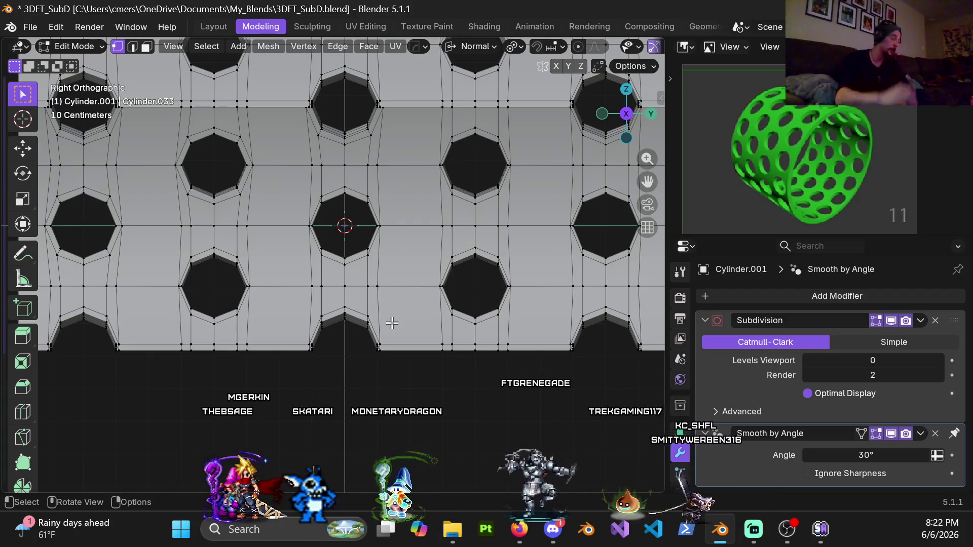
# - Move the vertices right and left of the centre hole 0.01 m along normal X
pyautogui.scroll(2, 358, 192)
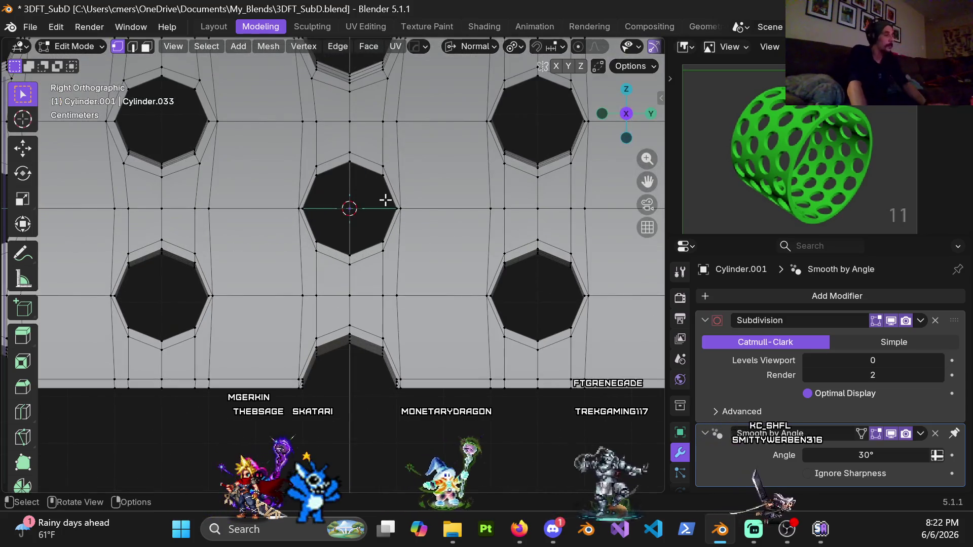
pyautogui.click(405, 208)
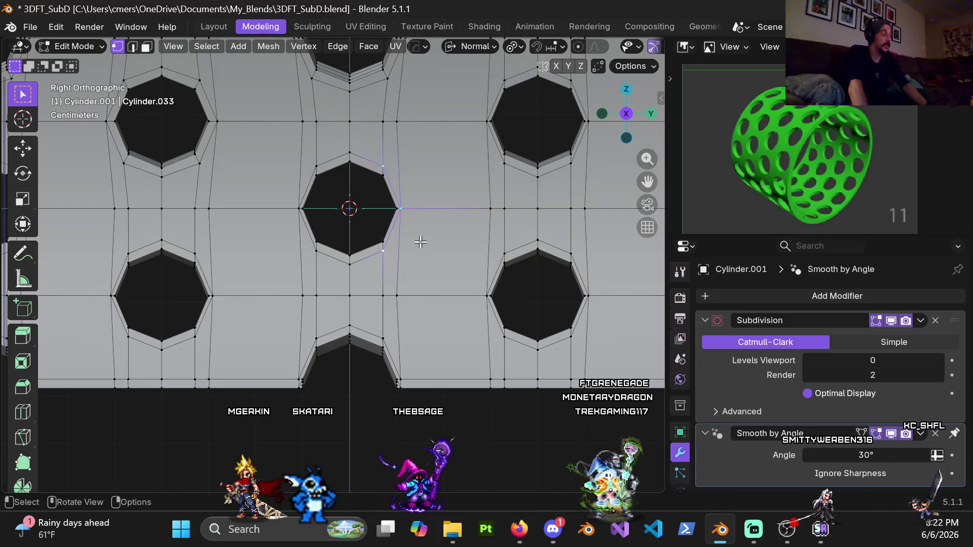
pyautogui.press('g')
pyautogui.press('x')
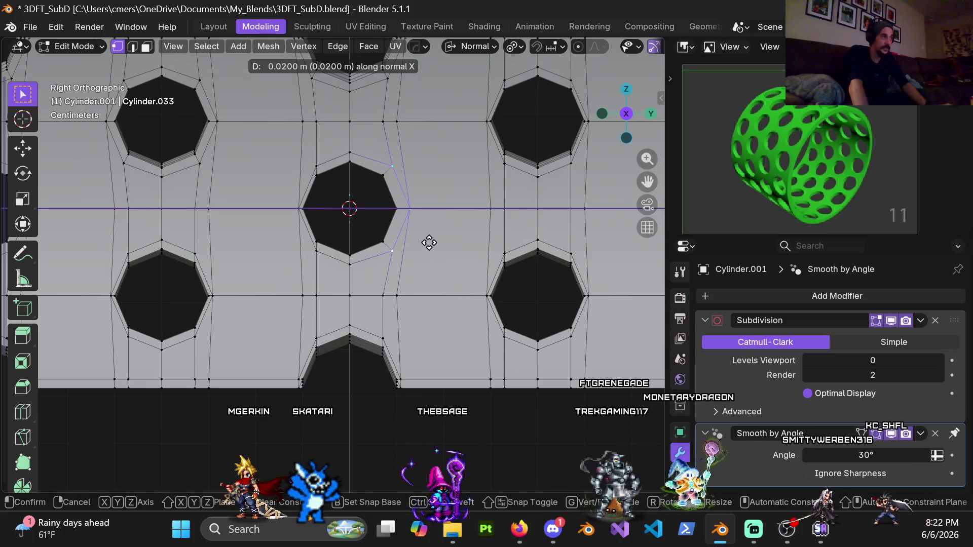
pyautogui.click(427, 242)
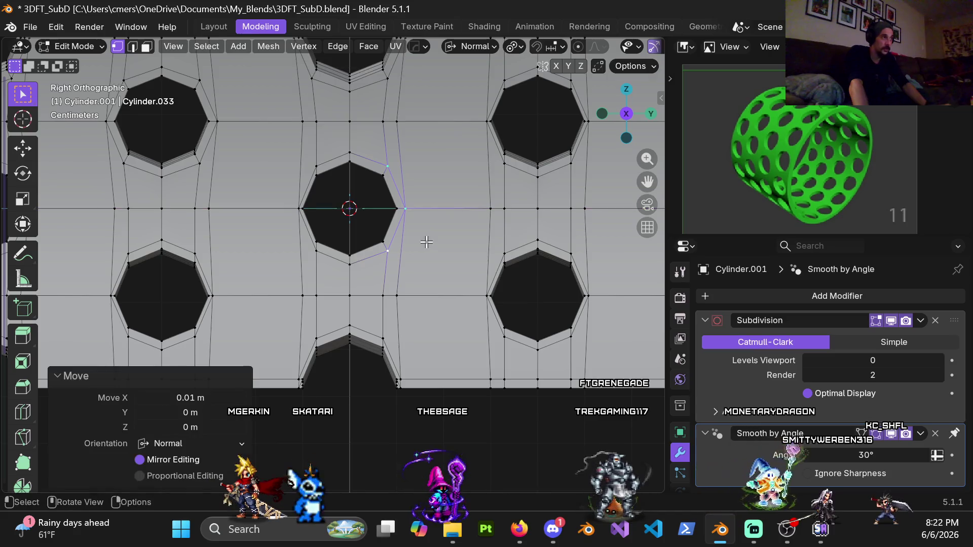
pyautogui.click(312, 176)
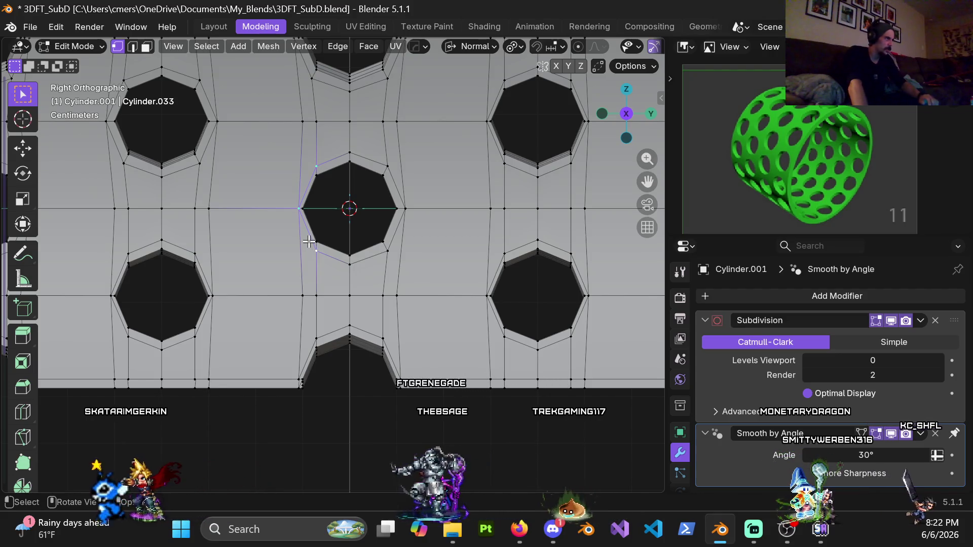
pyautogui.press('g')
pyautogui.press('x')
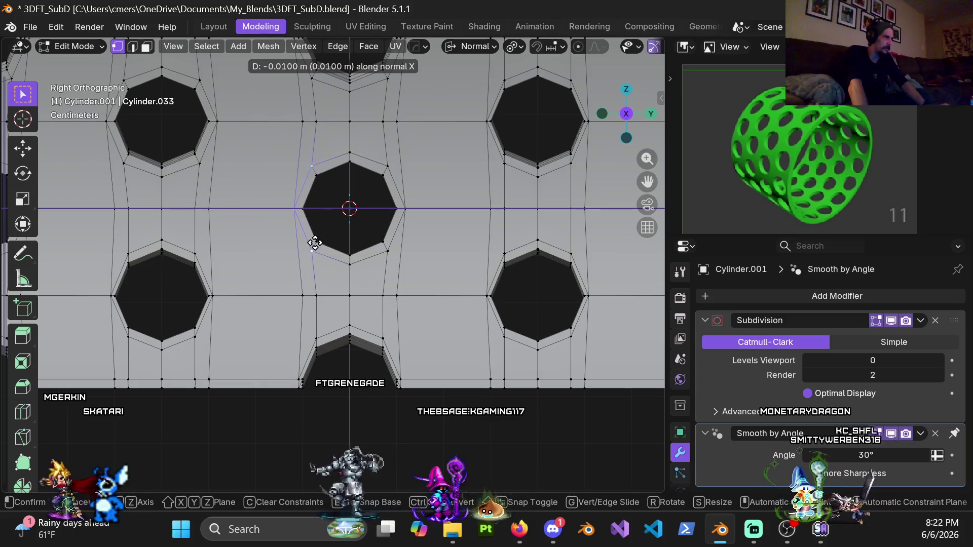
pyautogui.click(315, 242)
pyautogui.scroll(-2, 318, 249)
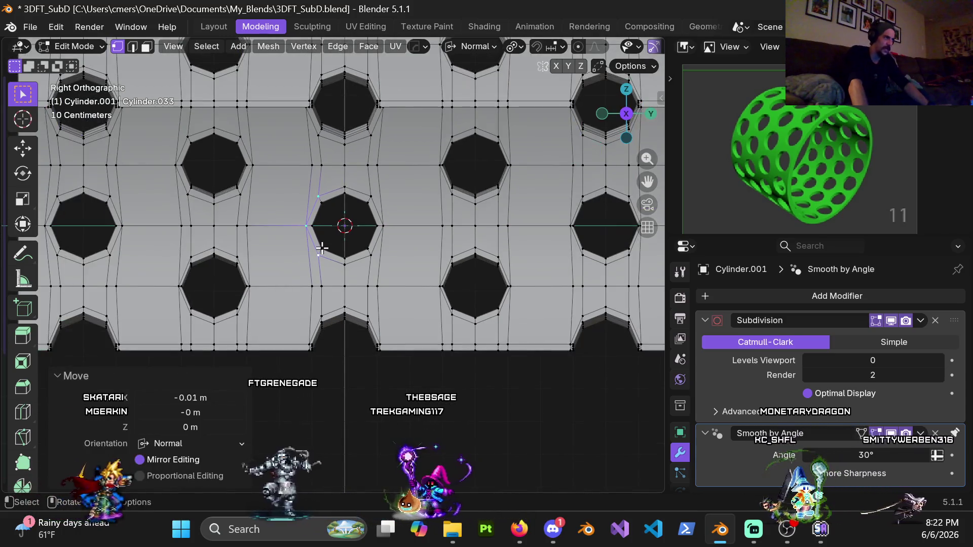
pyautogui.scroll(-2, 330, 241)
# - View the arc in Front Orthographic, pan it into place, and reveal the hidden ring
pyautogui.moveTo(337, 235); pyautogui.dragTo(333, 250, button='middle')
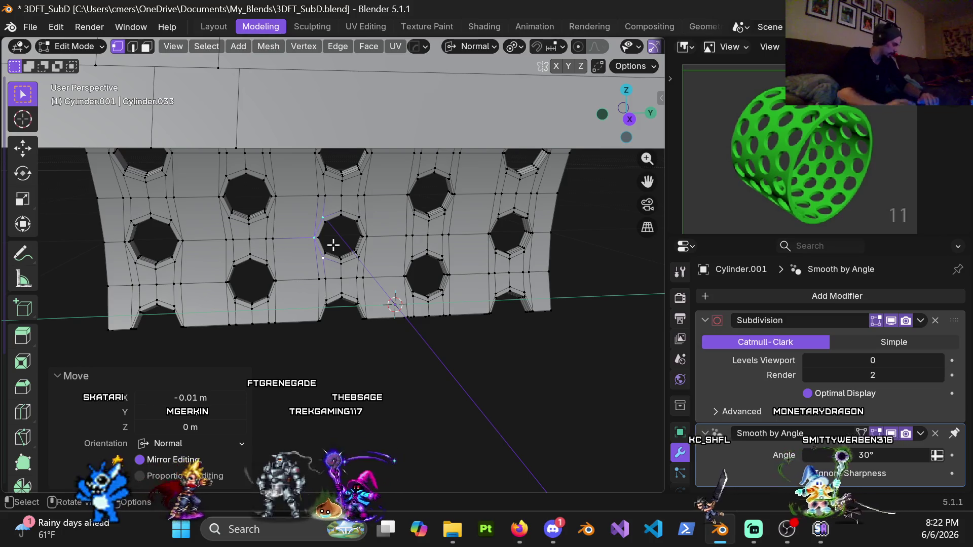
pyautogui.moveTo(327, 153); pyautogui.dragTo(434, 210, button='middle')
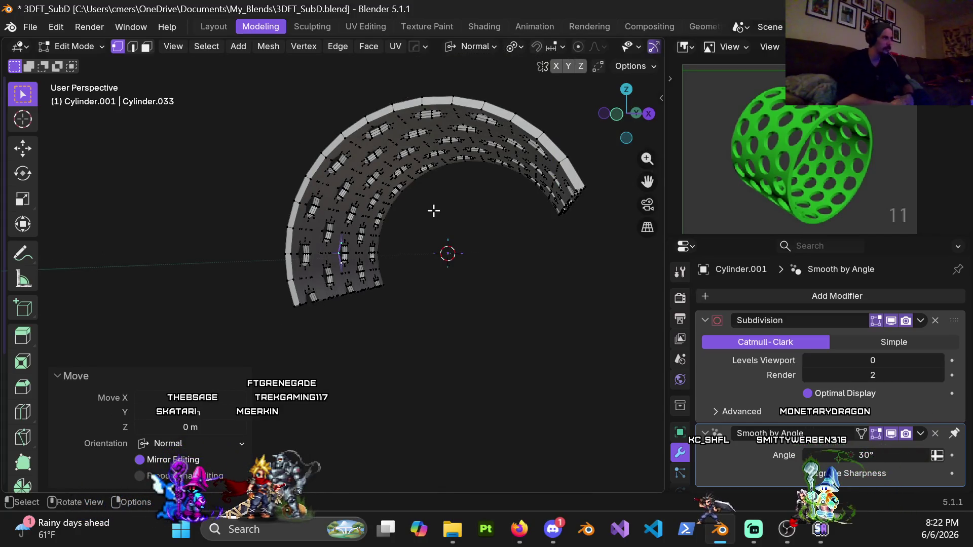
pyautogui.moveTo(404, 196); pyautogui.dragTo(437, 215, button='middle')
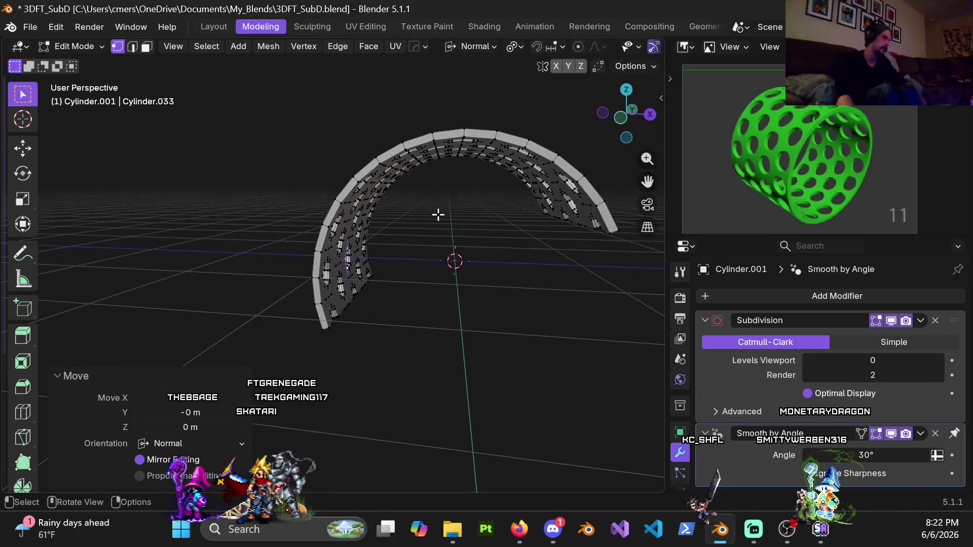
pyautogui.press('KP_1')
pyautogui.keyDown('shift'); pyautogui.moveTo(498, 224); pyautogui.dragTo(326, 228, button='middle'); pyautogui.keyUp('shift')
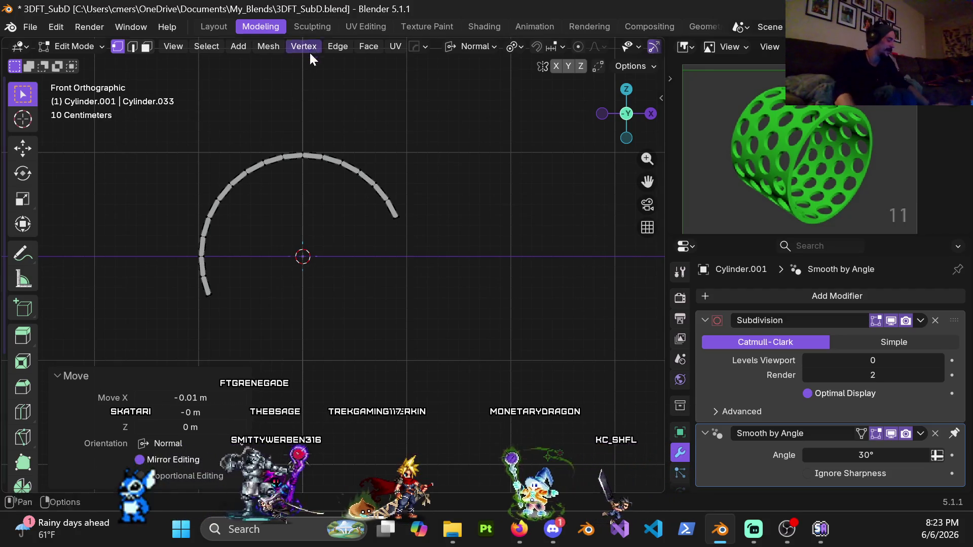
pyautogui.hotkey('alt', 'h')
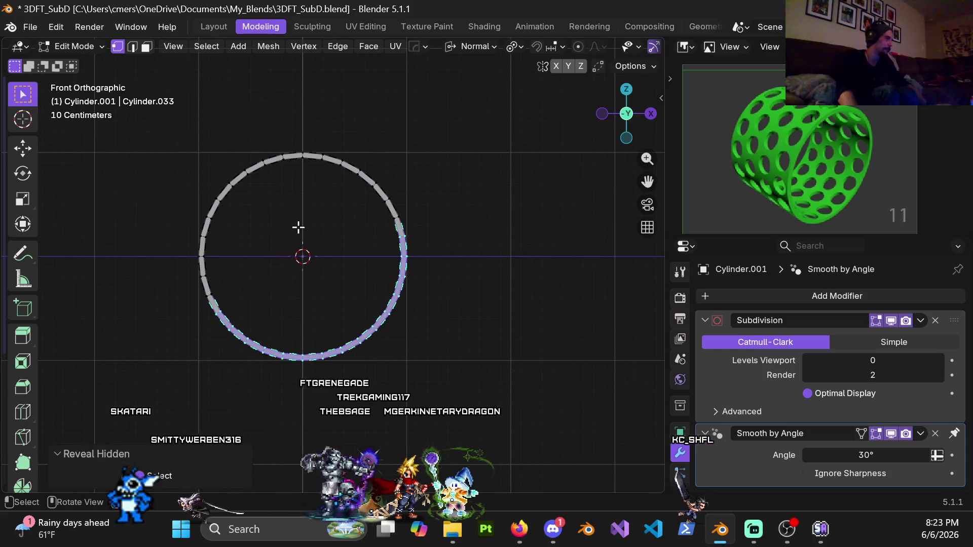
# - Clear the selection and raise the Subdivision modifier's Levels Viewport to 4
pyautogui.hotkey('alt', 'a')
pyautogui.moveTo(319, 219)
pyautogui.mouseDown(button='middle')
pyautogui.moveTo(410, 202)
pyautogui.moveTo(404, 223)
pyautogui.moveTo(439, 239)
pyautogui.moveTo(335, 242)
pyautogui.mouseUp(button='middle')
pyautogui.moveTo(872, 360); pyautogui.dragTo(873, 360)
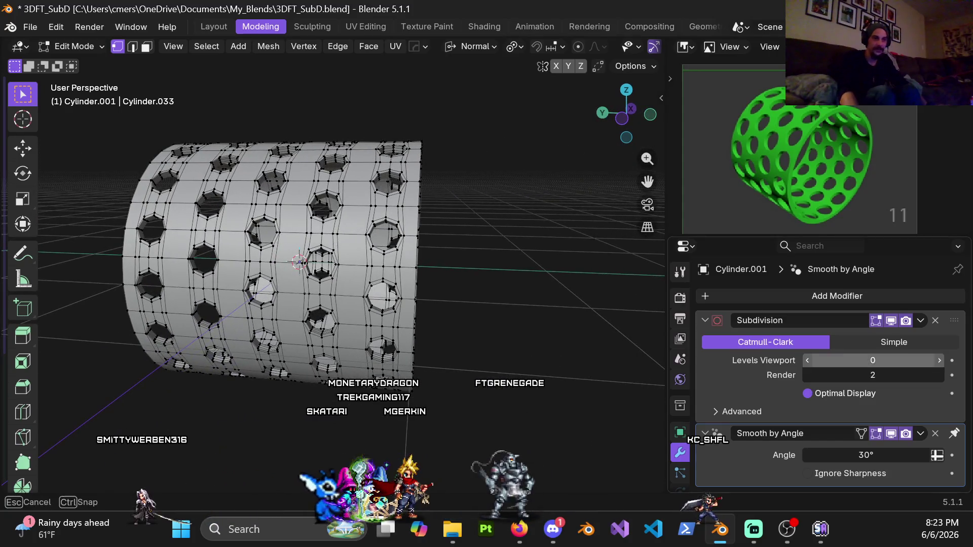
pyautogui.write('4')
pyautogui.press('Return')
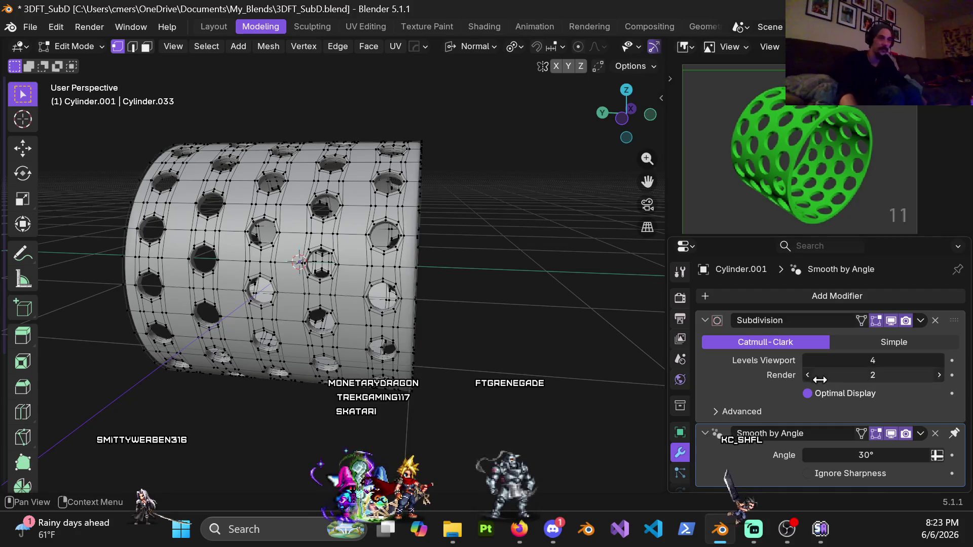
pyautogui.scroll(5, 361, 231)
# - Toggle to Object Mode and back to Edit Mode to preview the smoothed holes
pyautogui.moveTo(361, 231); pyautogui.dragTo(391, 233, button='middle')
pyautogui.hotkey('ctrl', 'Tab')
pyautogui.click(253, 230)
pyautogui.moveTo(253, 232); pyautogui.dragTo(270, 188, button='middle')
pyautogui.hotkey('ctrl', 'Tab')
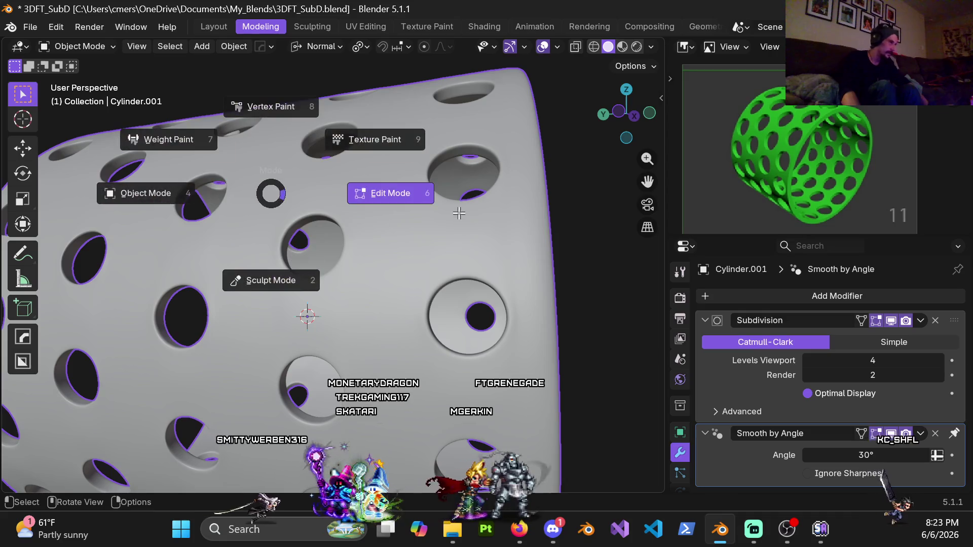
pyautogui.click(393, 191)
pyautogui.moveTo(393, 191); pyautogui.dragTo(360, 261, button='middle')
pyautogui.scroll(5, 361, 255)
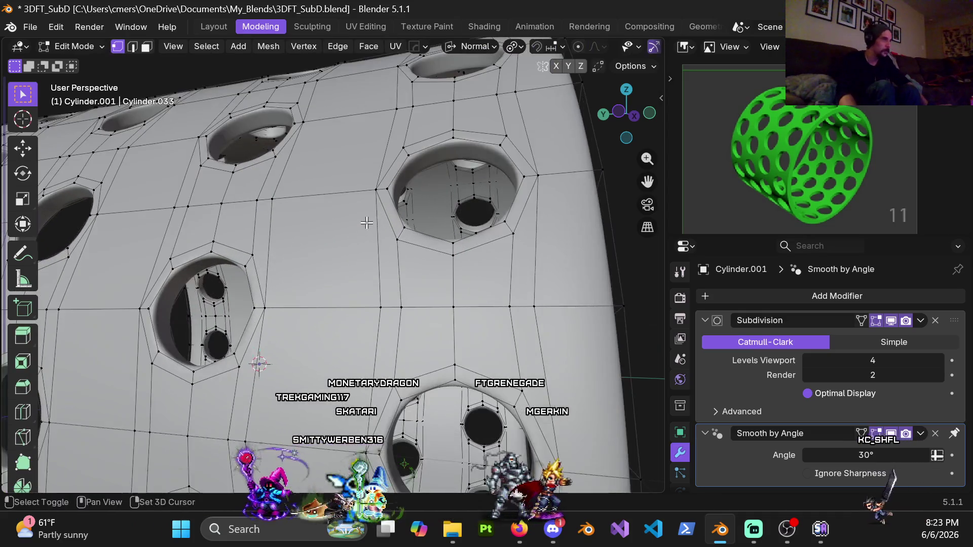
# - Add a centred loop cut around a hole and turn on the Subdivision modifier's On Cage
pyautogui.hotkey('ctrl', 'r')
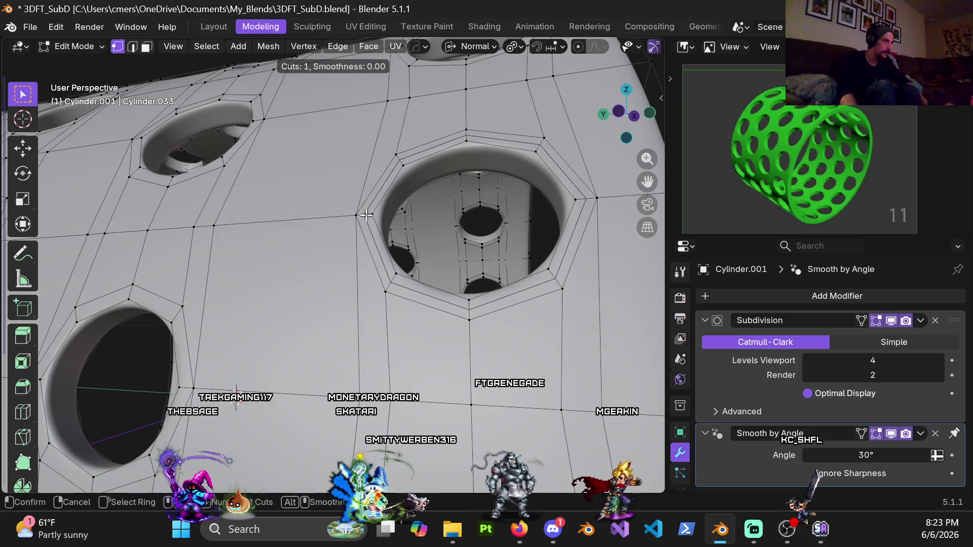
pyautogui.click(366, 215)
pyautogui.rightClick(366, 215)
pyautogui.moveTo(365, 215); pyautogui.dragTo(411, 205, button='middle')
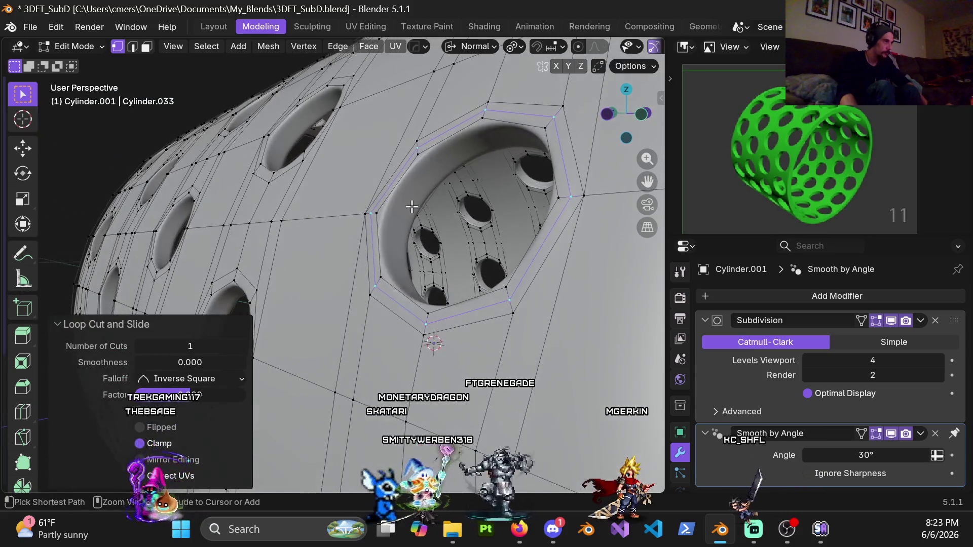
pyautogui.click(861, 320)
pyautogui.moveTo(378, 223); pyautogui.dragTo(392, 219, button='middle')
# - Add another centred loop at the hole rim, turn off On Cage, and enter Object Mode
pyautogui.hotkey('ctrl', 'r')
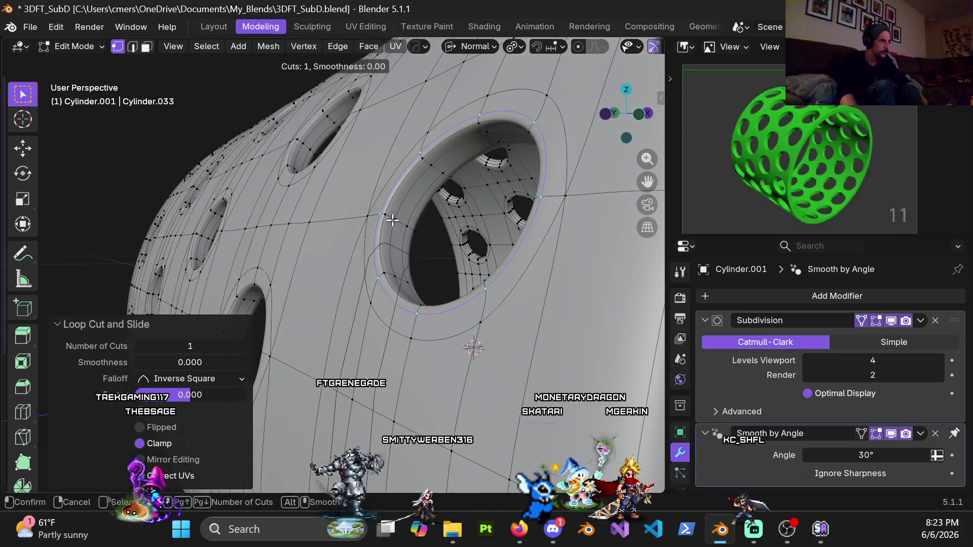
pyautogui.click(385, 218)
pyautogui.rightClick(339, 114)
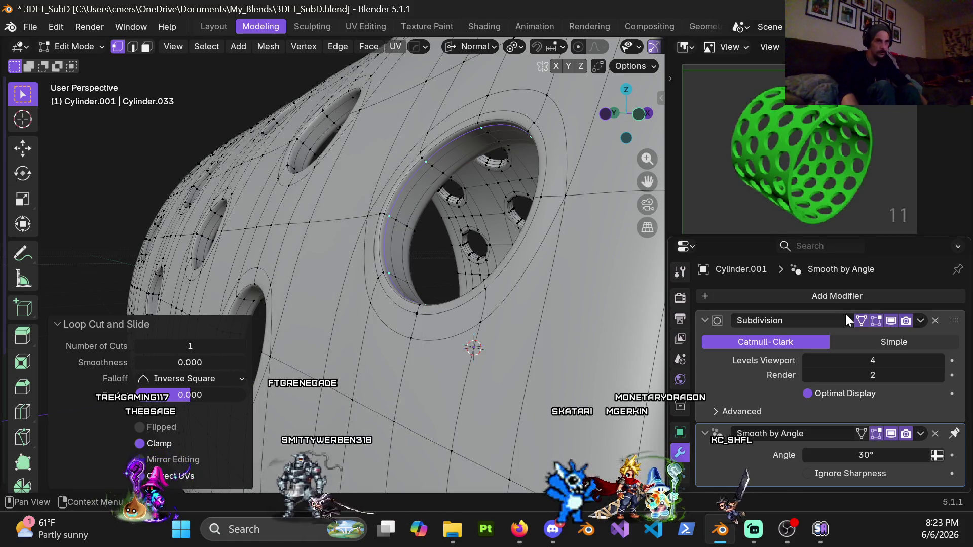
pyautogui.click(861, 321)
pyautogui.hotkey('ctrl', 'Tab')
pyautogui.click(299, 265)
pyautogui.moveTo(371, 255)
pyautogui.mouseDown(button='middle')
pyautogui.moveTo(367, 266)
pyautogui.moveTo(390, 270)
pyautogui.moveTo(373, 282)
pyautogui.moveTo(399, 283)
pyautogui.mouseUp(button='middle')
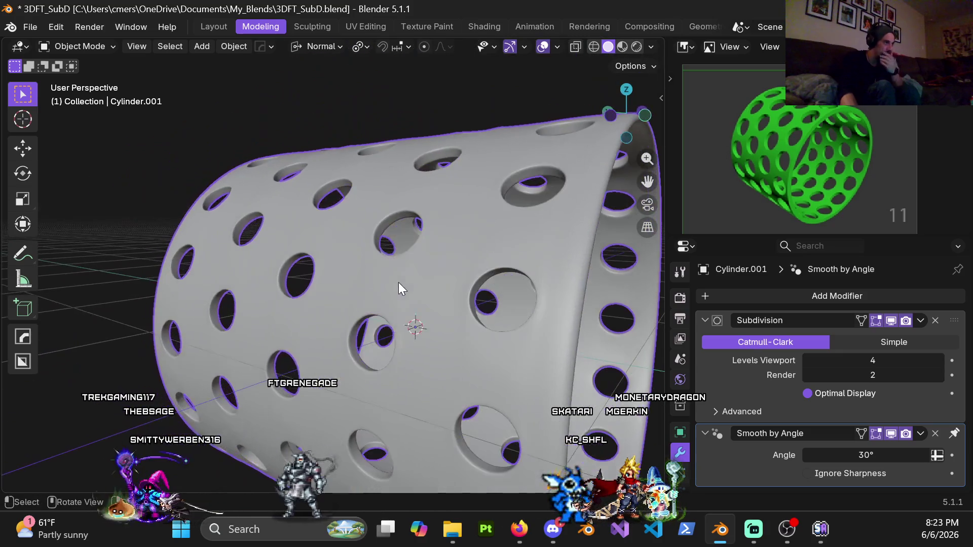
# - Switch to Material Preview shading, orbit the smoothed sleeve, and return to Edit Mode
pyautogui.press('z')
pyautogui.click(452, 333)
pyautogui.moveTo(452, 333)
pyautogui.mouseDown(button='middle')
pyautogui.moveTo(341, 235)
pyautogui.moveTo(400, 199)
pyautogui.moveTo(457, 218)
pyautogui.moveTo(487, 284)
pyautogui.moveTo(382, 320)
pyautogui.moveTo(310, 245)
pyautogui.moveTo(335, 222)
pyautogui.moveTo(442, 175)
pyautogui.moveTo(360, 263)
pyautogui.moveTo(358, 303)
pyautogui.moveTo(333, 306)
pyautogui.moveTo(345, 263)
pyautogui.mouseUp(button='middle')
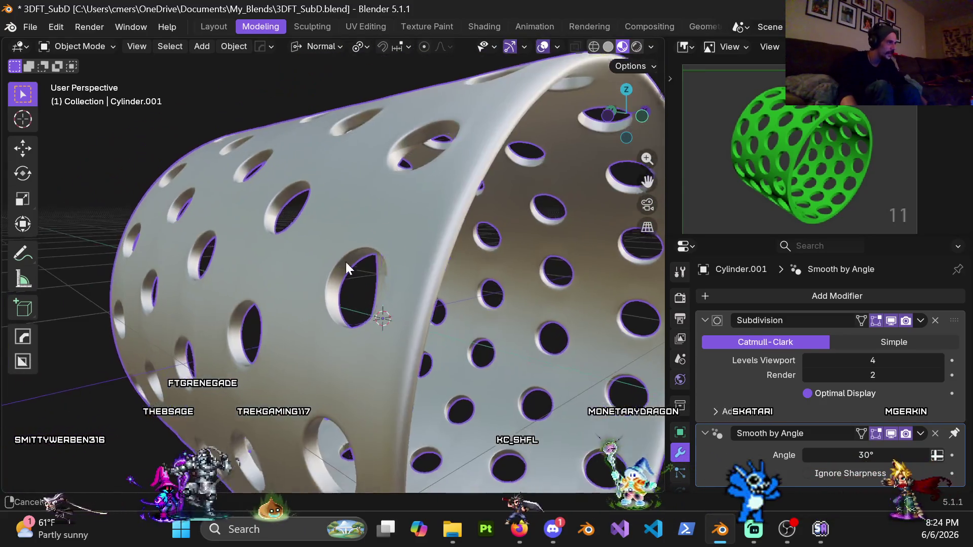
pyautogui.hotkey('ctrl', 'Tab')
pyautogui.click(421, 276)
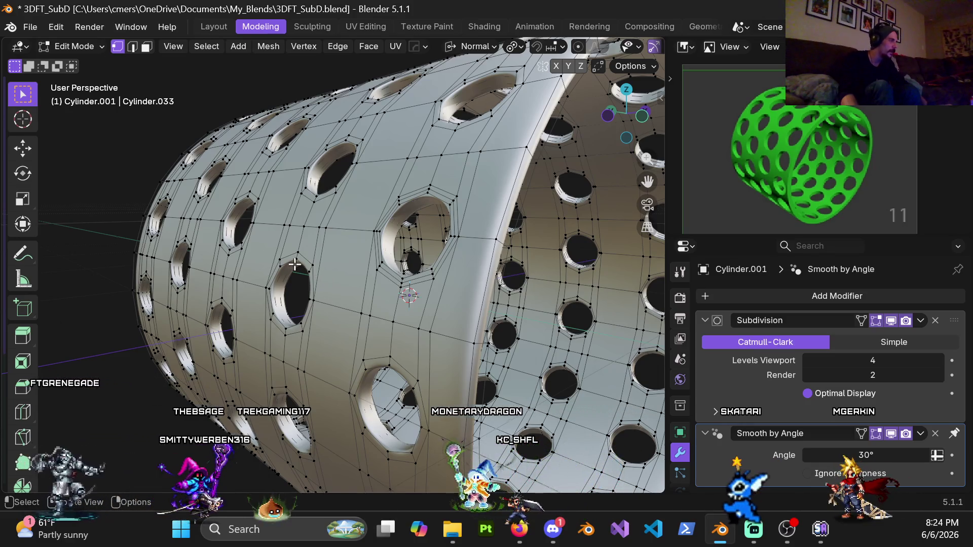
# - Drop the Subdivision viewport level to 0 and orbit to look into the sleeve's open end
pyautogui.keyDown('shift'); pyautogui.moveTo(295, 264); pyautogui.dragTo(386, 261, button='middle'); pyautogui.keyUp('shift')
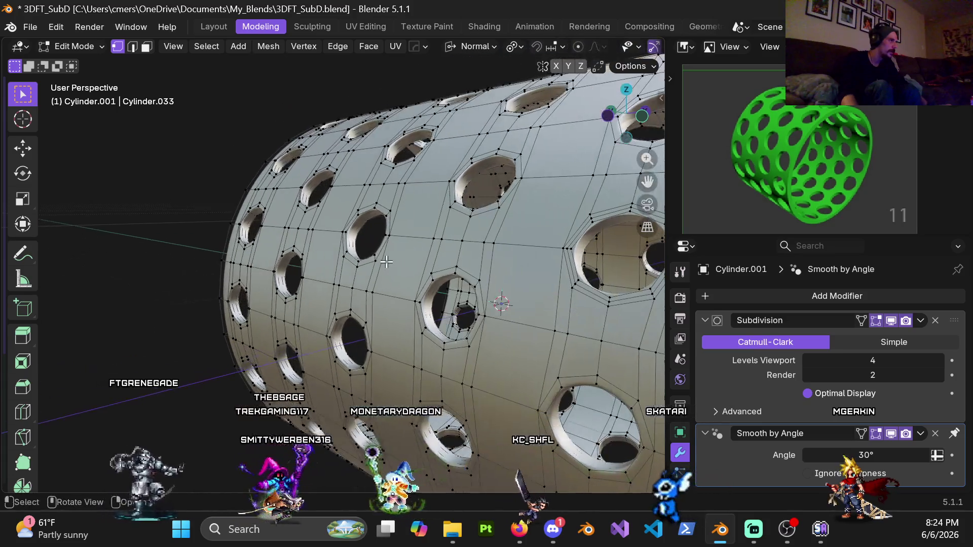
pyautogui.press('Tab')
pyautogui.press('Tab')
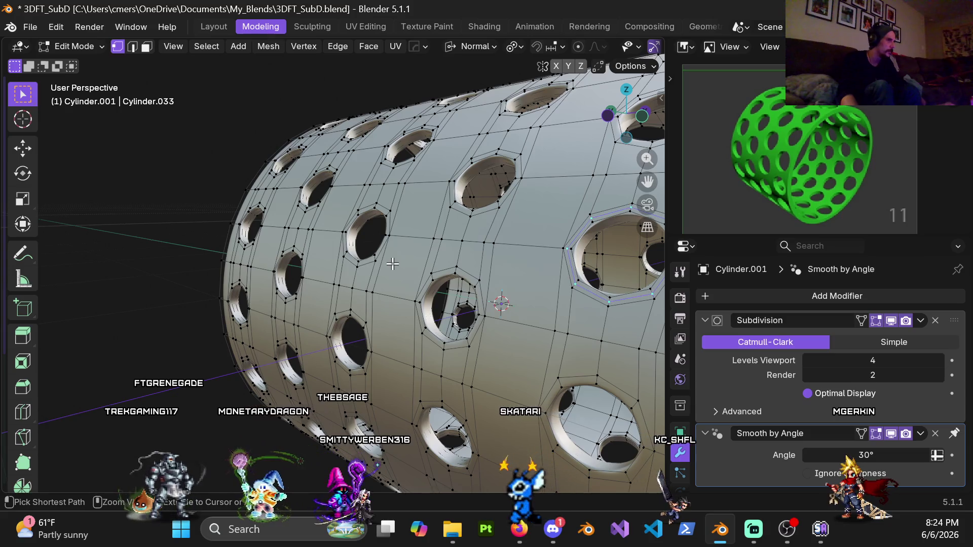
pyautogui.hotkey('ctrl', '0')
pyautogui.scroll(-5, 393, 263)
pyautogui.moveTo(393, 263)
pyautogui.mouseDown(button='middle')
pyautogui.moveTo(358, 269)
pyautogui.moveTo(345, 304)
pyautogui.moveTo(370, 328)
pyautogui.moveTo(189, 304)
pyautogui.moveTo(443, 316)
pyautogui.moveTo(400, 320)
pyautogui.moveTo(430, 318)
pyautogui.moveTo(407, 329)
pyautogui.moveTo(380, 310)
pyautogui.moveTo(333, 317)
pyautogui.moveTo(471, 332)
pyautogui.moveTo(341, 307)
pyautogui.mouseUp(button='middle')
pyautogui.scroll(4, 358, 269)
# - Switch to Object Mode and back into Edit Mode, then start the Symmetry mirror
pyautogui.hotkey('ctrl', 'Tab')
pyautogui.click(292, 275)
pyautogui.press('Tab')
pyautogui.scroll(-10, 470, 332)
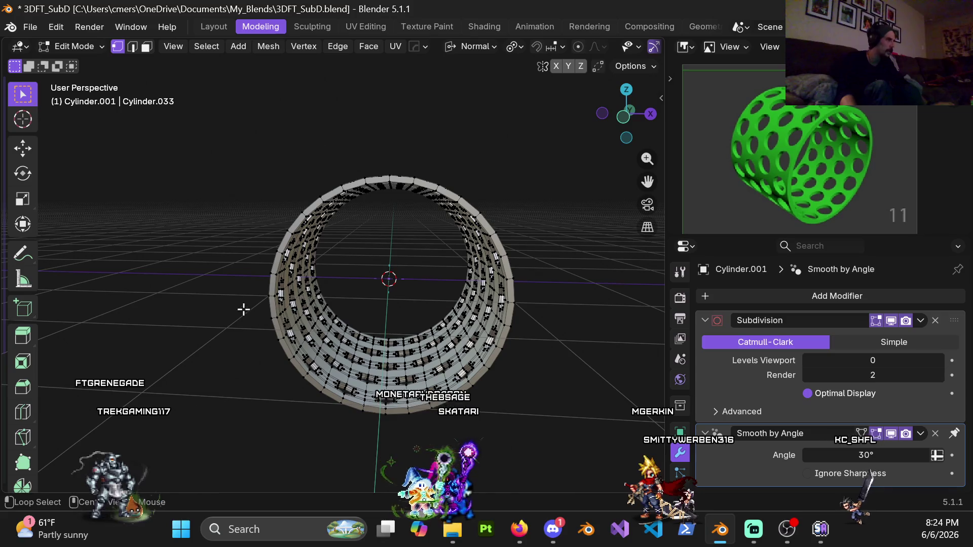
pyautogui.hotkey('alt', 'x')
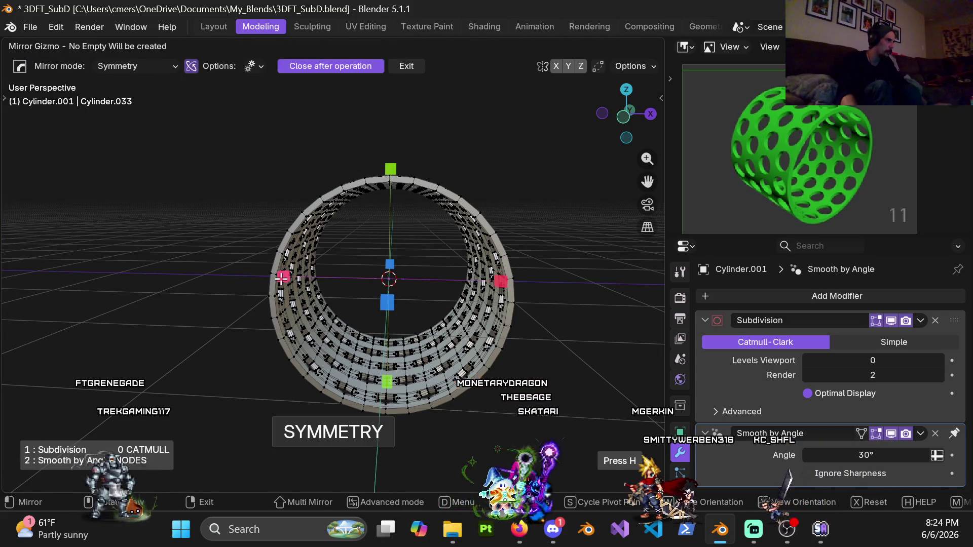
# - Mirror the sleeve mesh in Symmetry mode, applying the mirror twice
pyautogui.press('d')
pyautogui.click(378, 283)
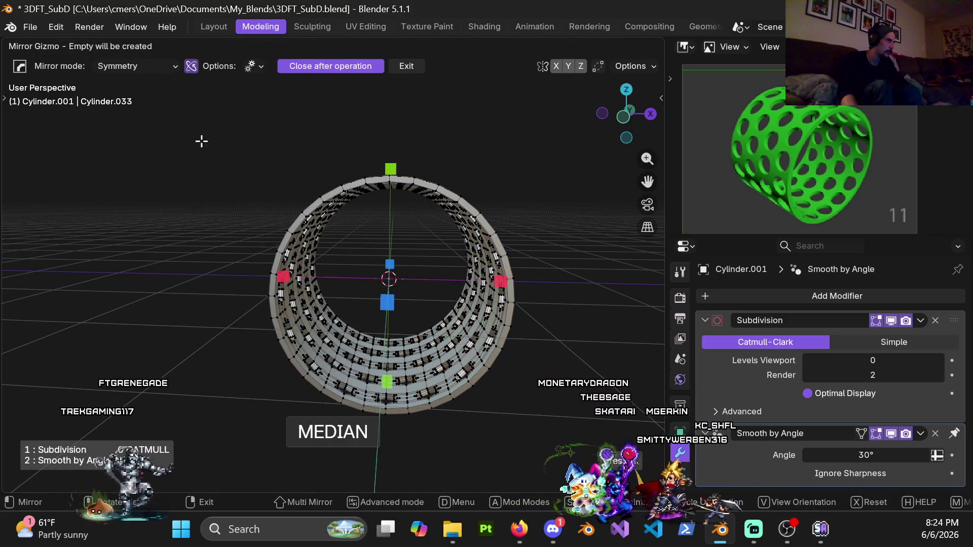
pyautogui.moveTo(377, 285); pyautogui.dragTo(304, 283, button='middle')
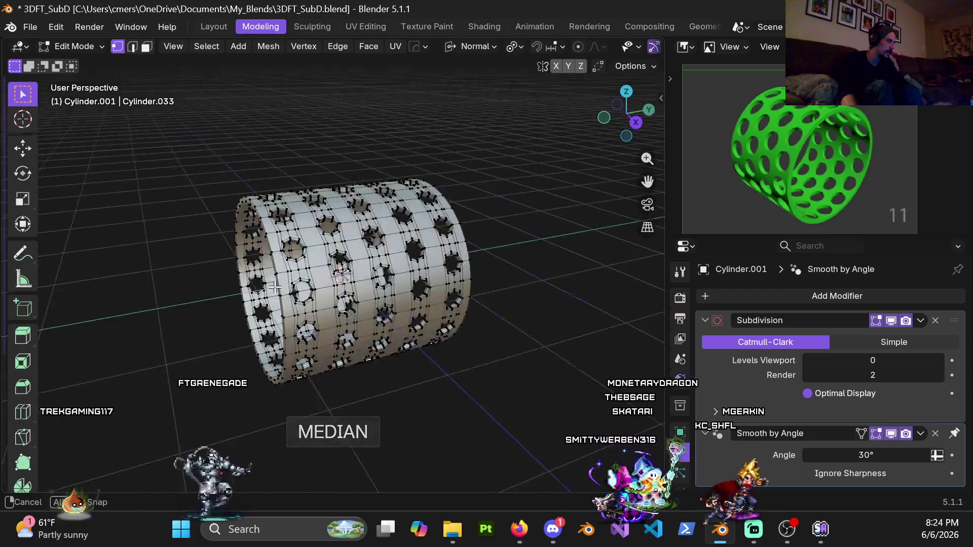
pyautogui.hotkey('alt', 'x')
pyautogui.click(238, 289)
# - Orbit and zoom around the sleeve, ending with a look down the bore
pyautogui.moveTo(239, 289)
pyautogui.mouseDown(button='middle')
pyautogui.moveTo(338, 294)
pyautogui.moveTo(227, 268)
pyautogui.moveTo(291, 266)
pyautogui.moveTo(310, 201)
pyautogui.moveTo(264, 215)
pyautogui.moveTo(276, 245)
pyautogui.mouseUp(button='middle')
pyautogui.scroll(6, 338, 294)
pyautogui.scroll(-4, 291, 266)
pyautogui.scroll(5, 261, 213)
pyautogui.scroll(-3, 276, 246)
pyautogui.scroll(3, 280, 279)
pyautogui.scroll(-3, 281, 278)
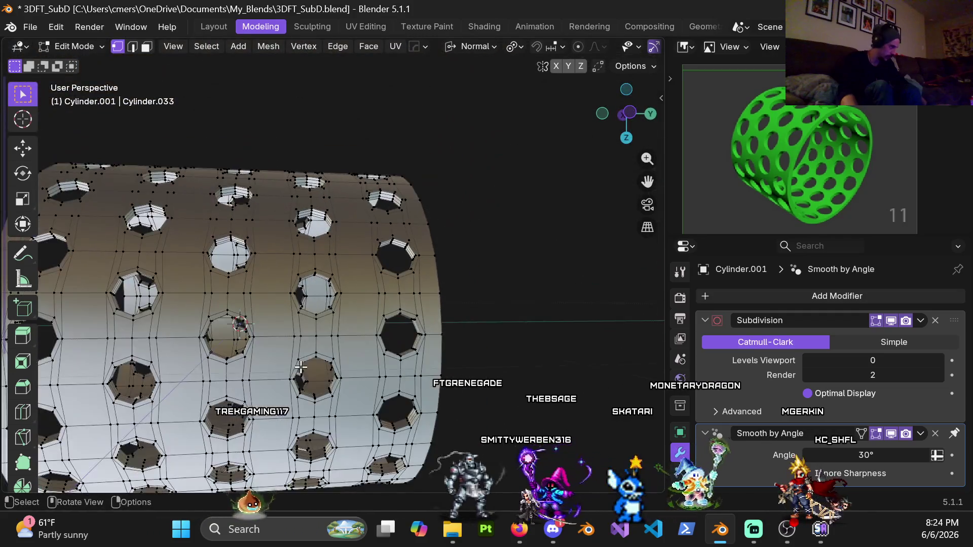
pyautogui.moveTo(281, 279); pyautogui.dragTo(322, 332, button='middle')
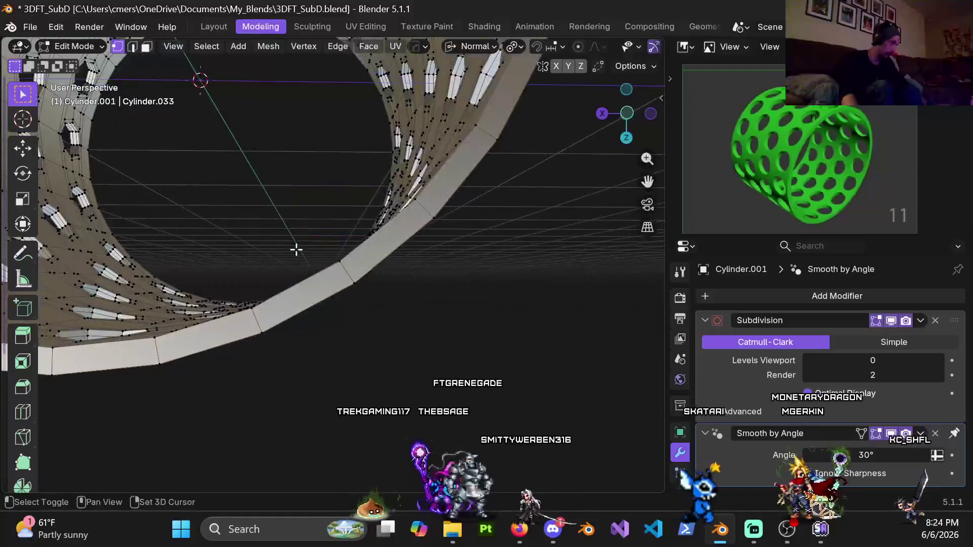
pyautogui.moveTo(296, 250)
pyautogui.mouseDown(button='middle')
pyautogui.moveTo(395, 346)
pyautogui.moveTo(343, 341)
pyautogui.mouseUp(button='middle')
# - Turn the holed wall to face the view and snap to Front Orthographic
pyautogui.moveTo(342, 296)
pyautogui.mouseDown(button='middle')
pyautogui.moveTo(220, 282)
pyautogui.moveTo(256, 205)
pyautogui.mouseUp(button='middle')
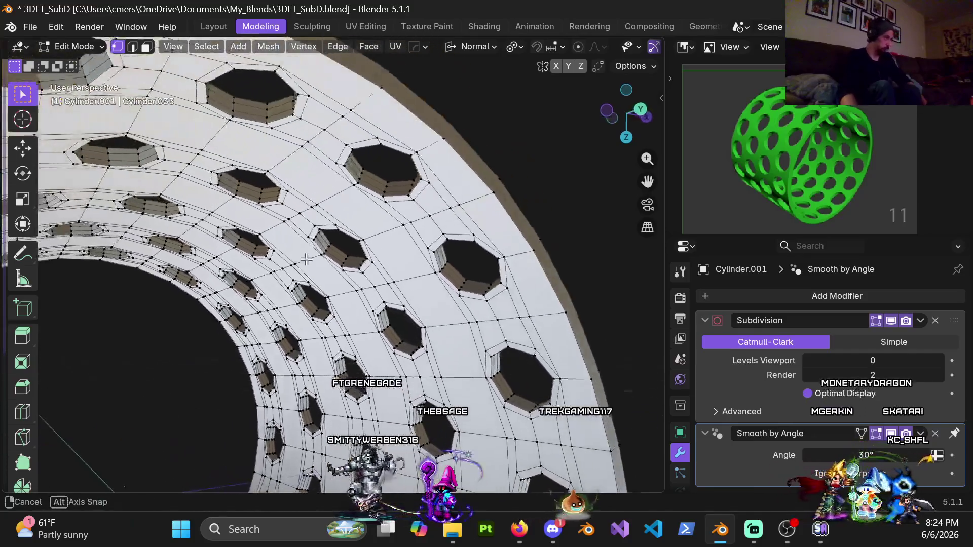
pyautogui.scroll(-6, 142, 266)
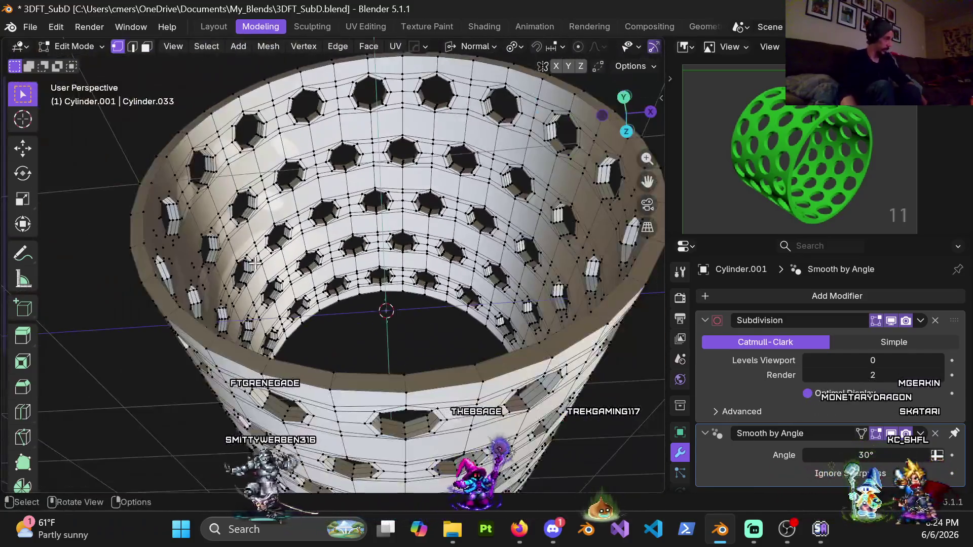
pyautogui.moveTo(255, 264)
pyautogui.mouseDown(button='middle')
pyautogui.moveTo(202, 347)
pyautogui.moveTo(257, 311)
pyautogui.moveTo(322, 320)
pyautogui.mouseUp(button='middle')
pyautogui.scroll(3, 305, 355)
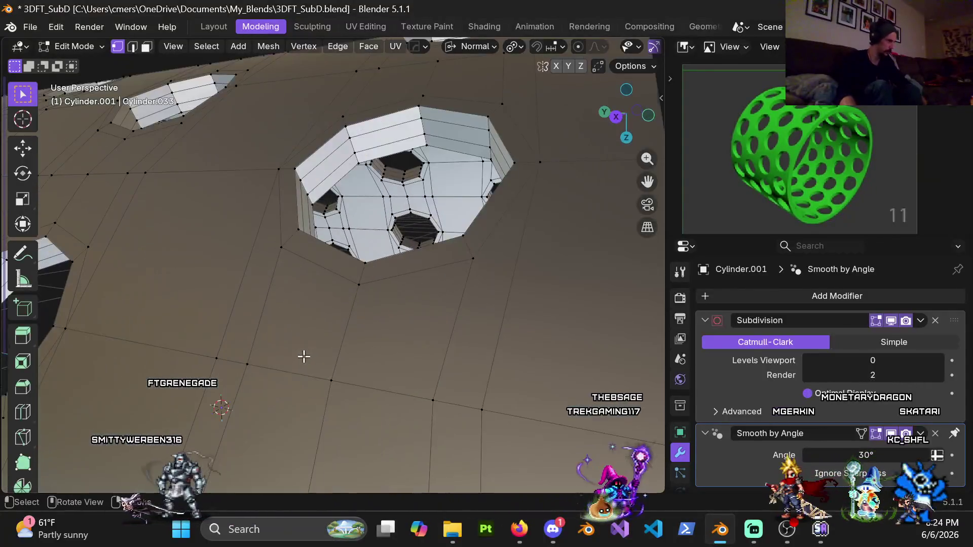
pyautogui.scroll(-4, 304, 300)
pyautogui.scroll(2, 292, 282)
pyautogui.moveTo(290, 285)
pyautogui.mouseDown(button='middle')
pyautogui.moveTo(287, 299)
pyautogui.moveTo(226, 297)
pyautogui.mouseUp(button='middle')
pyautogui.scroll(-5, 283, 296)
pyautogui.press('KP_1')
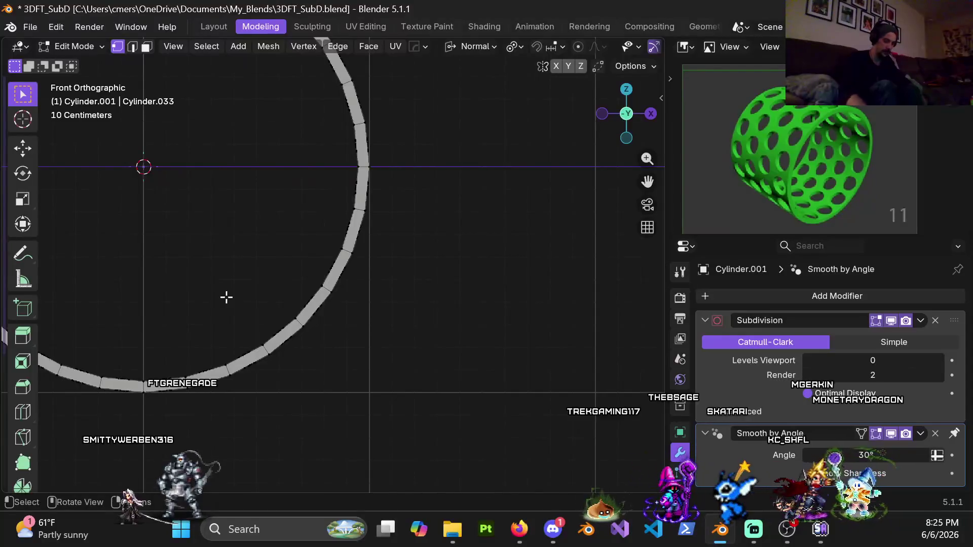
# - Switch to Top Orthographic and zoom in on the rows of octagonal holes
pyautogui.press('KP_7')
pyautogui.scroll(-3, 267, 258)
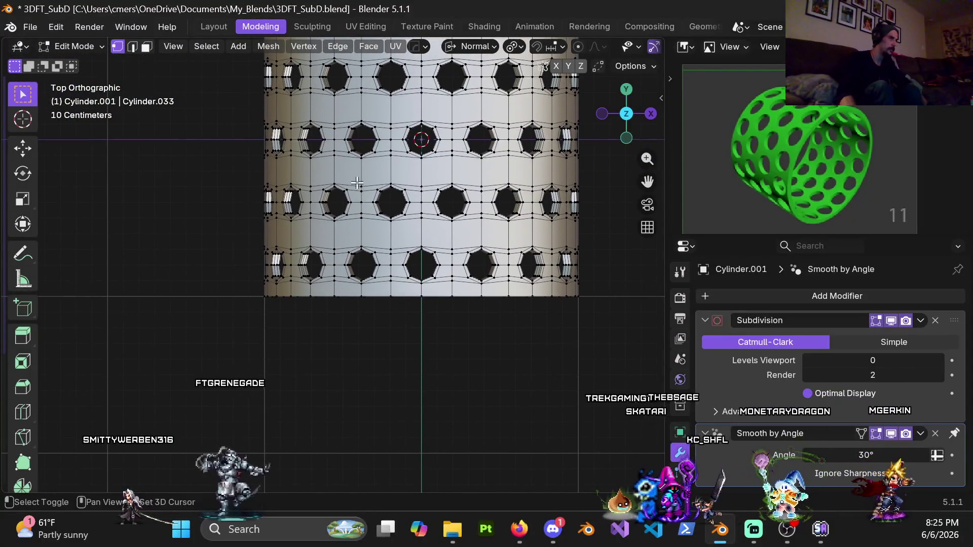
pyautogui.moveTo(341, 238)
pyautogui.mouseDown(button='middle')
pyautogui.moveTo(341, 165)
pyautogui.moveTo(340, 191)
pyautogui.mouseUp(button='middle')
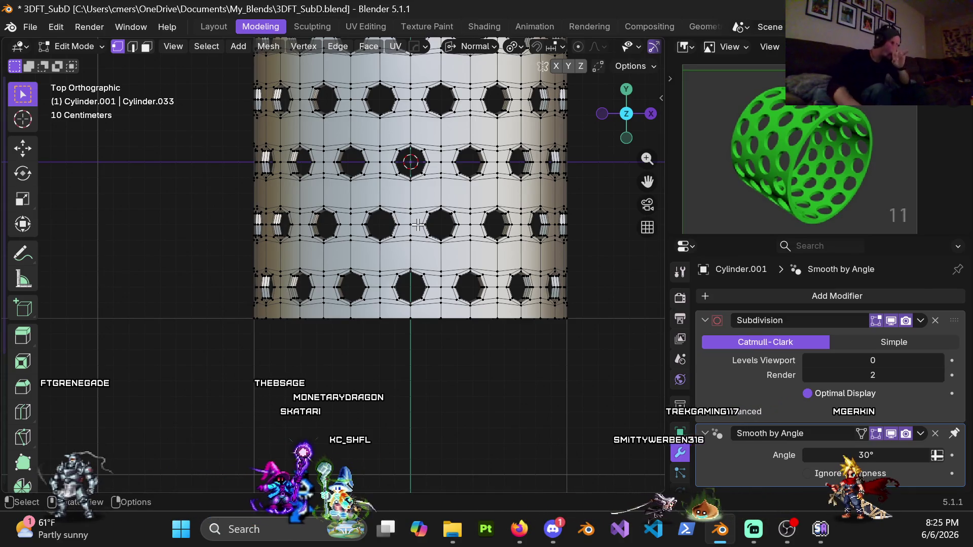
pyautogui.scroll(4, 389, 240)
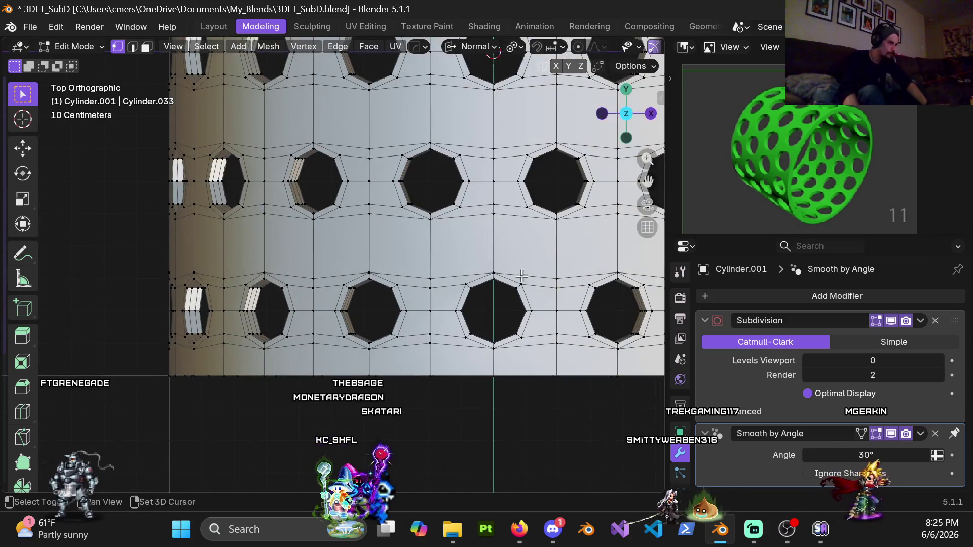
pyautogui.scroll(3, 411, 272)
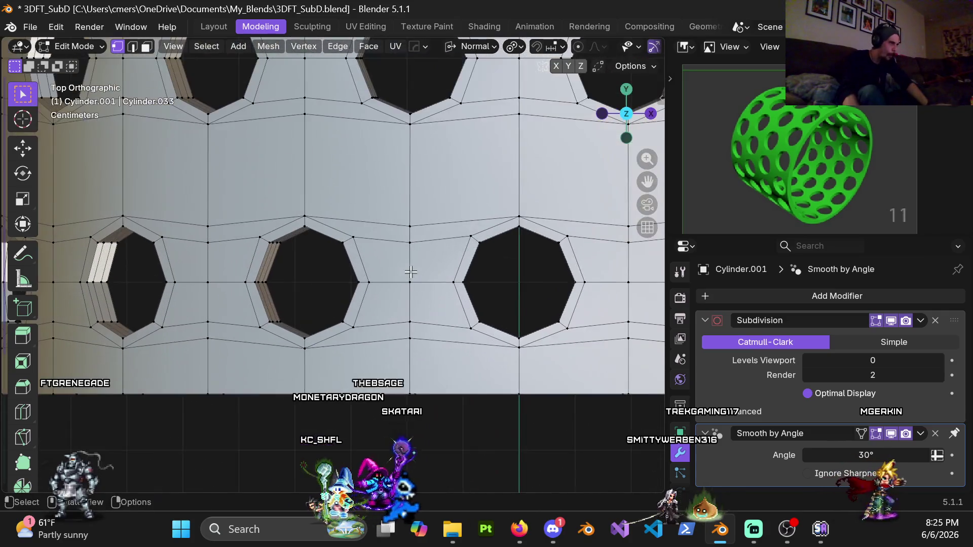
# - Add a centred single-cut support loop around the right hole
pyautogui.hotkey('ctrl', 'r')
pyautogui.click(475, 244)
pyautogui.rightClick(475, 244)
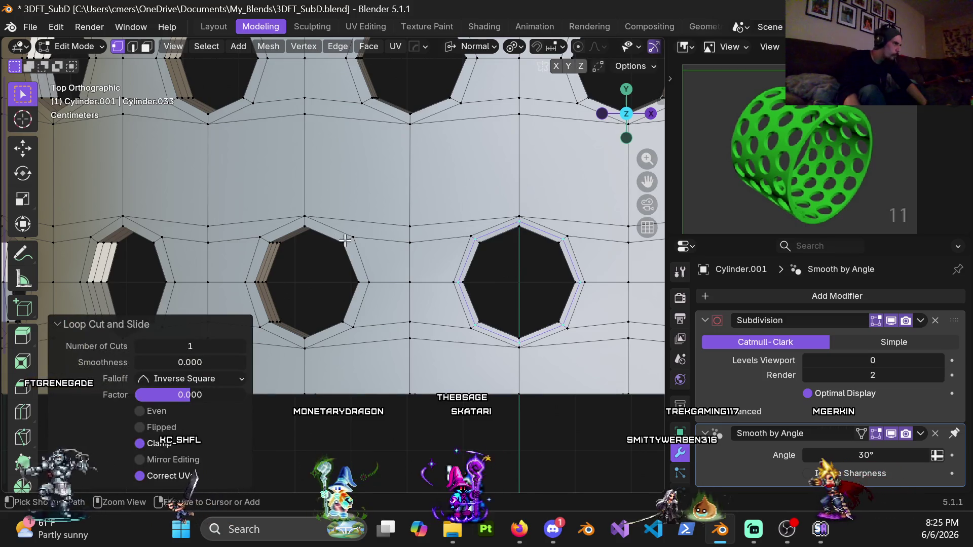
# - Pan down over the holes and add a centred support loop around the first one
pyautogui.scroll(-3, 391, 157)
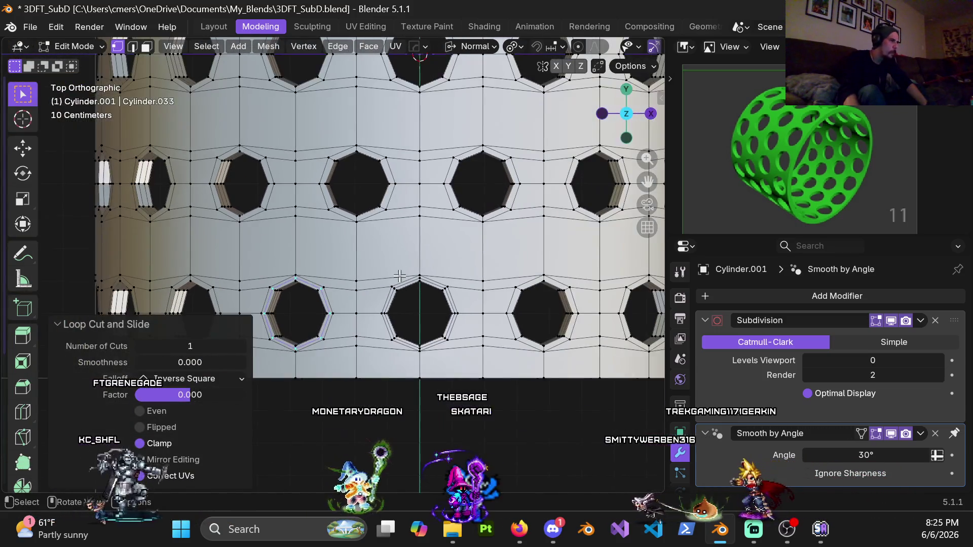
pyautogui.keyDown('shift'); pyautogui.moveTo(400, 276); pyautogui.dragTo(331, 306, button='middle'); pyautogui.keyUp('shift')
pyautogui.scroll(-6, 388, 283)
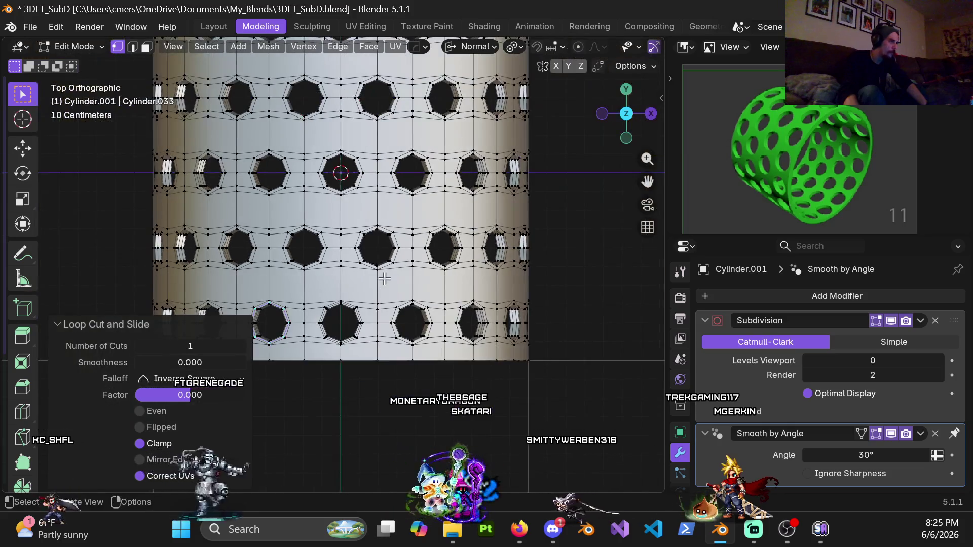
pyautogui.scroll(5, 355, 314)
pyautogui.hotkey('ctrl', 'r')
pyautogui.click(351, 311)
pyautogui.rightClick(350, 311)
# - Add a support loop around the next hole, undoing and recutting it centred
pyautogui.hotkey('ctrl', 'r')
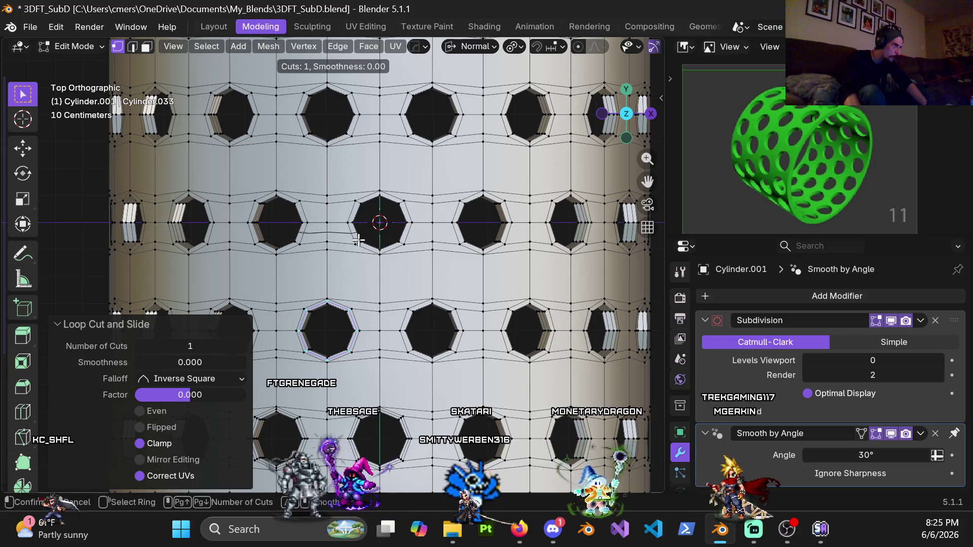
pyautogui.click(360, 245)
pyautogui.rightClick(360, 245)
pyautogui.hotkey('ctrl', 'z')
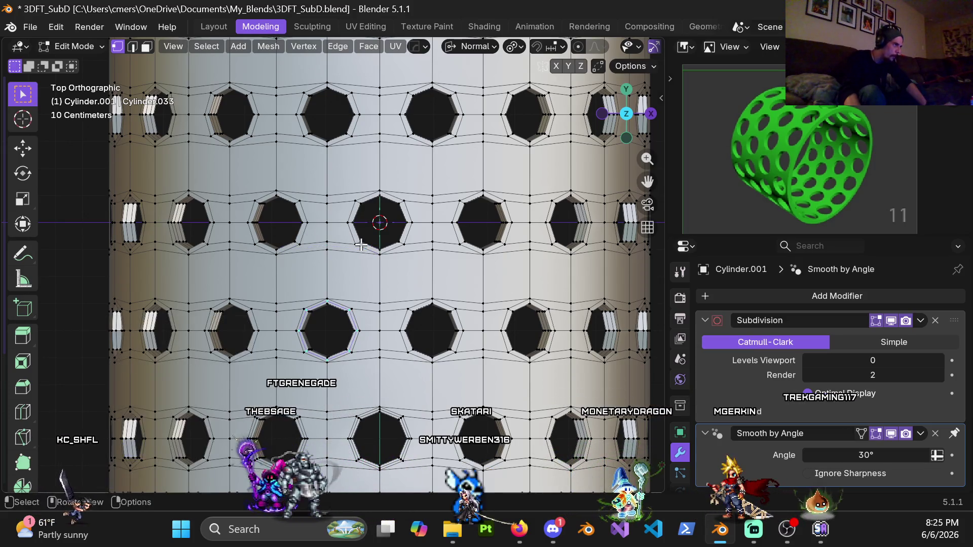
pyautogui.hotkey('ctrl', 'r')
pyautogui.click(359, 245)
pyautogui.rightClick(358, 245)
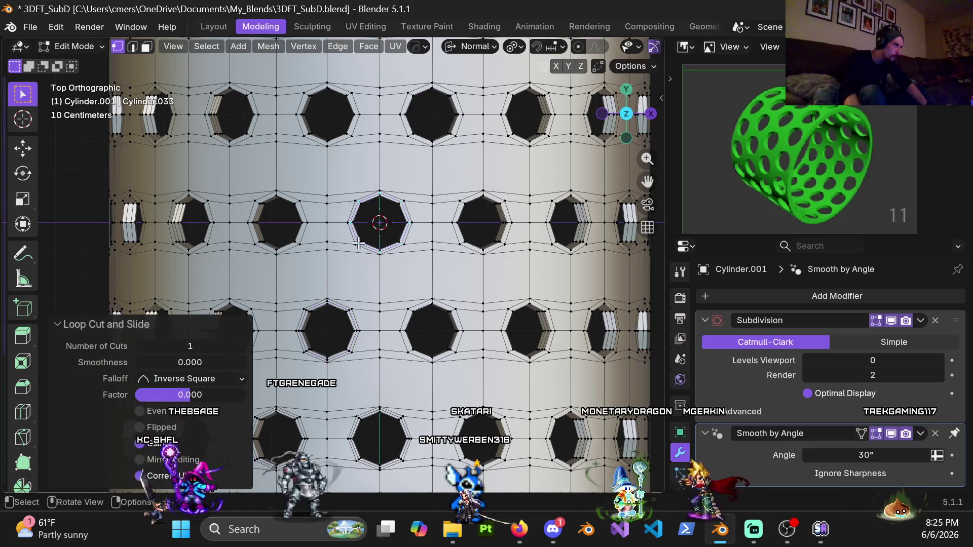
# - Place centred support loops around the next hole and the lower hole
pyautogui.scroll(-4, 395, 238)
pyautogui.scroll(4, 401, 237)
pyautogui.hotkey('ctrl', 'r')
pyautogui.click(489, 212)
pyautogui.rightClick(489, 212)
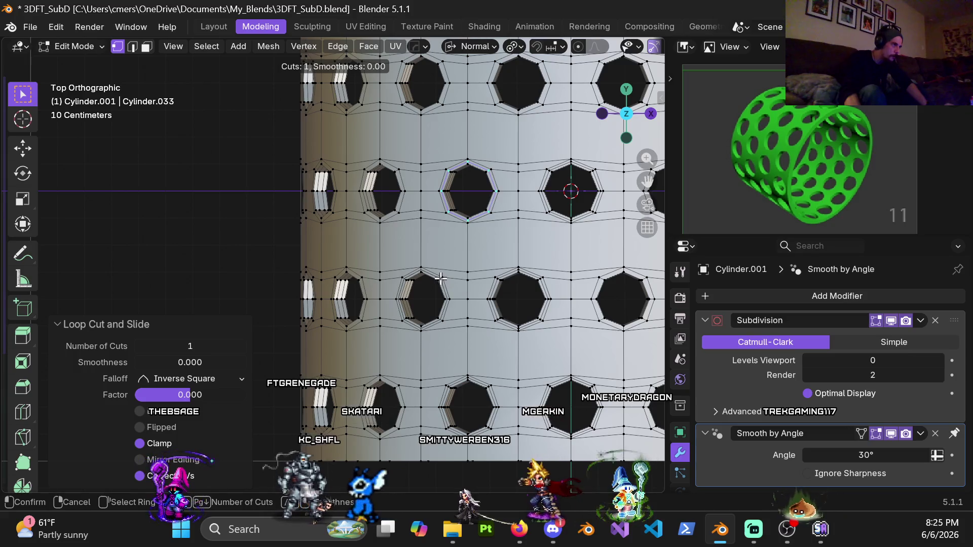
pyautogui.click(440, 278)
pyautogui.rightClick(441, 278)
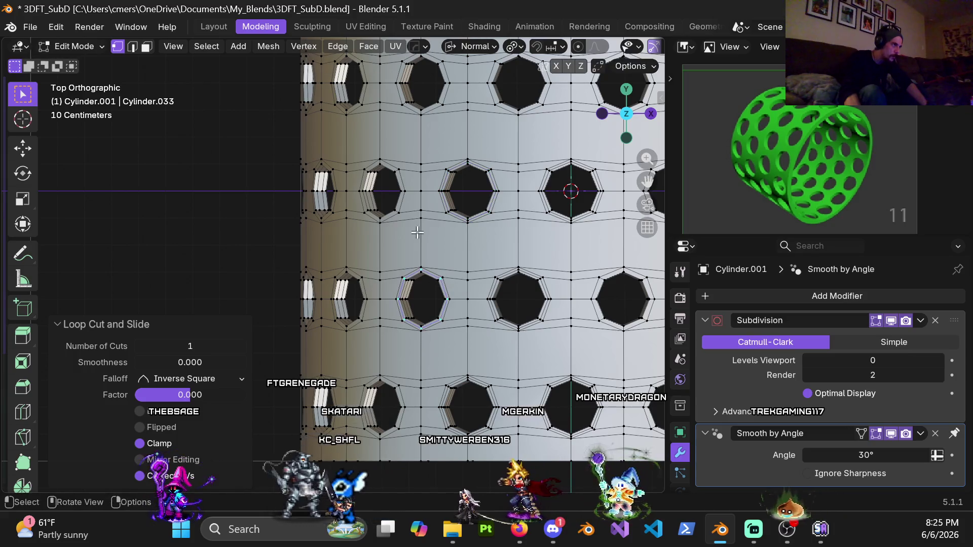
# - Cut a loop around the left hole and orbit to a perspective view of the cylinder
pyautogui.hotkey('ctrl', 'r')
pyautogui.click(403, 191)
pyautogui.hotkey('ctrl', 'r')
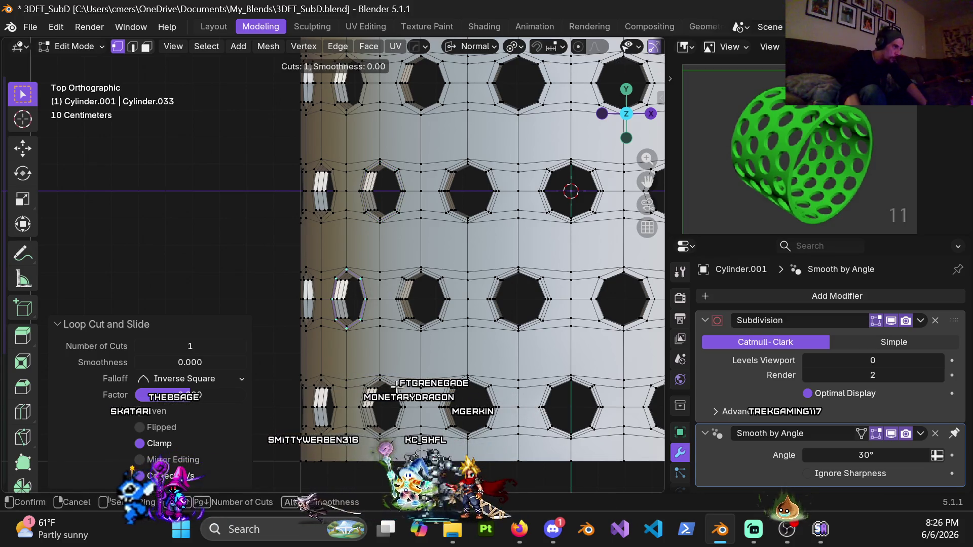
pyautogui.moveTo(369, 338)
pyautogui.mouseDown(button='middle')
pyautogui.moveTo(414, 263)
pyautogui.moveTo(440, 250)
pyautogui.mouseUp(button='middle')
pyautogui.hotkey('ctrl', 'r')
# - Add centred support loops around a hole and its neighbouring hole
pyautogui.click(395, 272)
pyautogui.rightClick(394, 272)
pyautogui.hotkey('ctrl', 'r')
pyautogui.click(354, 233)
pyautogui.moveTo(320, 257); pyautogui.dragTo(378, 221, button='middle')
pyautogui.rightClick(372, 219)
pyautogui.scroll(4, 329, 188)
# - Check the loops from the front in wireframe shading, then return to solid shading
pyautogui.hotkey('ctrl', 'r')
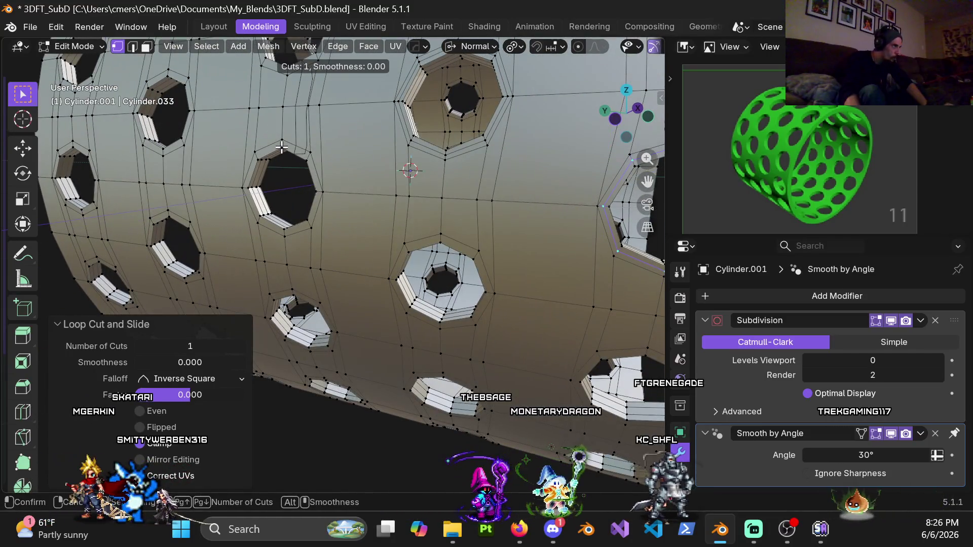
pyautogui.rightClick(279, 144)
pyautogui.scroll(-6, 426, 226)
pyautogui.moveTo(405, 223); pyautogui.dragTo(413, 217, button='middle')
pyautogui.press('KP_1')
pyautogui.press('z')
pyautogui.click(272, 241)
pyautogui.scroll(4, 306, 255)
pyautogui.scroll(-5, 308, 252)
pyautogui.hotkey('shift', 'z')
# - Orbit back into perspective and add unslid support loops around the top hole
pyautogui.moveTo(358, 243)
pyautogui.mouseDown(button='middle')
pyautogui.moveTo(359, 288)
pyautogui.moveTo(348, 305)
pyautogui.moveTo(369, 262)
pyautogui.moveTo(367, 298)
pyautogui.moveTo(339, 324)
pyautogui.mouseUp(button='middle')
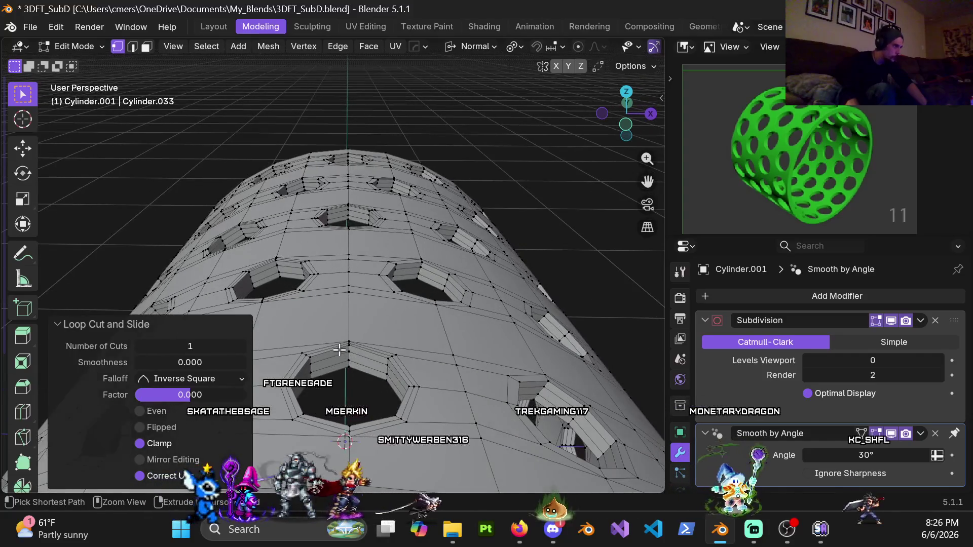
pyautogui.rightClick(349, 348)
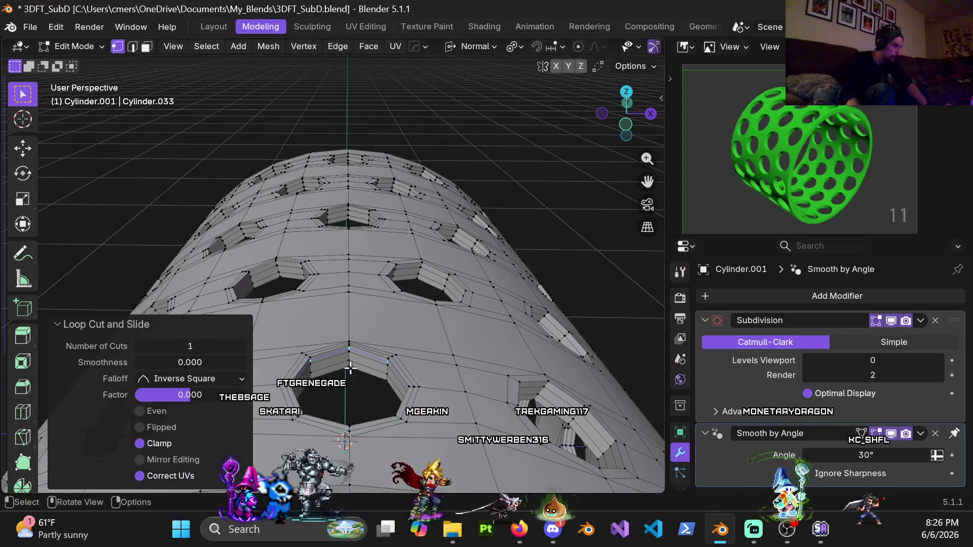
pyautogui.hotkey('ctrl', 'r')
pyautogui.click(347, 208)
pyautogui.keyDown('shift'); pyautogui.moveTo(306, 247); pyautogui.dragTo(324, 295, button='middle'); pyautogui.keyUp('shift')
pyautogui.hotkey('ctrl', 'r')
pyautogui.rightClick(355, 246)
pyautogui.hotkey('ctrl', 'r')
pyautogui.click(304, 225)
pyautogui.rightClick(305, 225)
# - Shift the view to the next holes and ring another hole with a centred loop
pyautogui.keyDown('shift'); pyautogui.moveTo(304, 225); pyautogui.dragTo(307, 264, button='middle'); pyautogui.keyUp('shift')
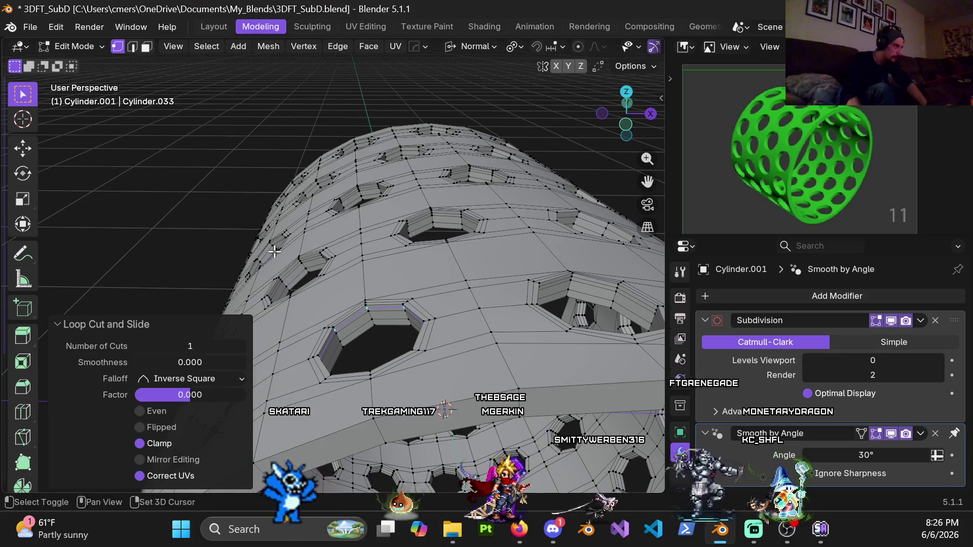
pyautogui.keyDown('ctrl'); pyautogui.scroll(-4, 347, 248); pyautogui.keyUp('ctrl')
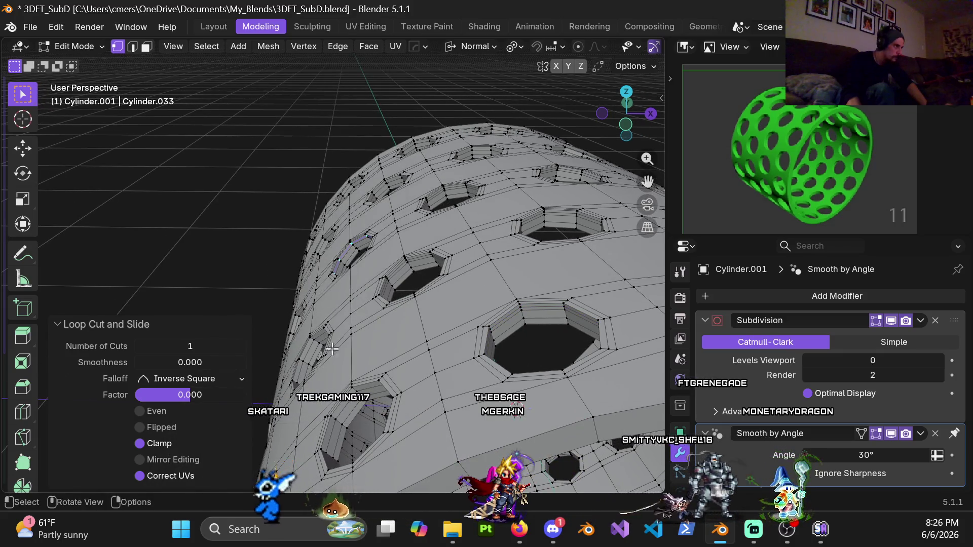
pyautogui.click(354, 391)
pyautogui.hotkey('ctrl', 'r')
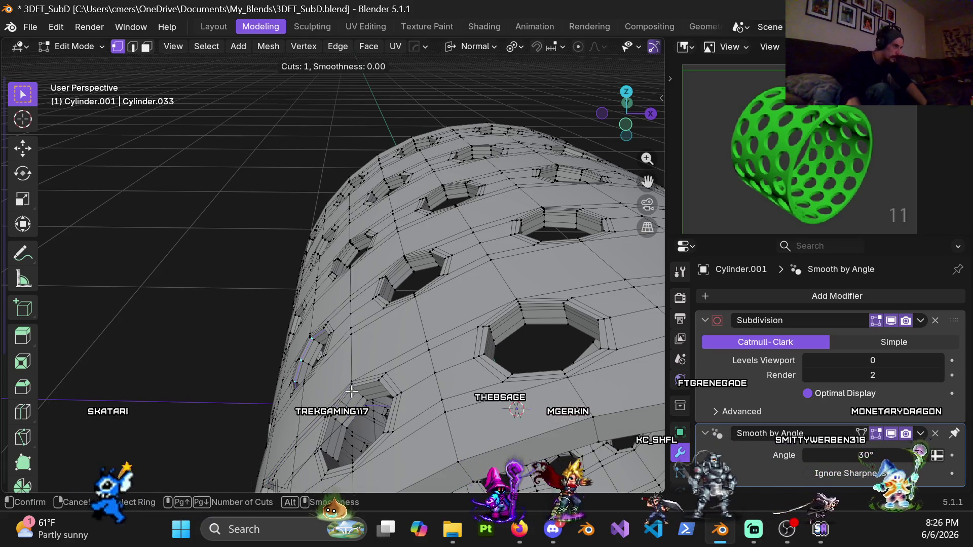
pyautogui.click(354, 386)
pyautogui.rightClick(354, 387)
# - Orbit around and under the sleeve, zooming on a hole, then snap to front view
pyautogui.moveTo(353, 386)
pyautogui.mouseDown(button='middle')
pyautogui.moveTo(356, 273)
pyautogui.moveTo(521, 257)
pyautogui.moveTo(461, 239)
pyautogui.moveTo(435, 279)
pyautogui.moveTo(468, 275)
pyautogui.moveTo(459, 314)
pyautogui.mouseUp(button='middle')
pyautogui.scroll(5, 457, 312)
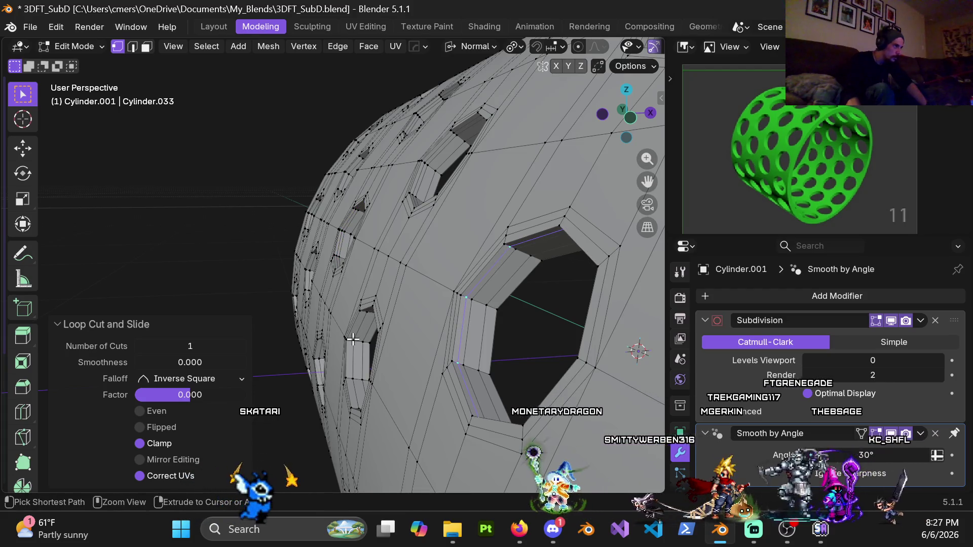
pyautogui.moveTo(354, 340)
pyautogui.keyDown('ctrl'); pyautogui.mouseDown(button='middle')
pyautogui.moveTo(369, 349)
pyautogui.moveTo(431, 320)
pyautogui.moveTo(386, 322)
pyautogui.moveTo(364, 311)
pyautogui.moveTo(389, 313)
pyautogui.mouseUp(button='middle'); pyautogui.keyUp('ctrl')
pyautogui.hotkey('ctrl', 'r')
pyautogui.moveTo(472, 206)
pyautogui.mouseDown(button='middle')
pyautogui.moveTo(358, 319)
pyautogui.moveTo(300, 341)
pyautogui.mouseUp(button='middle')
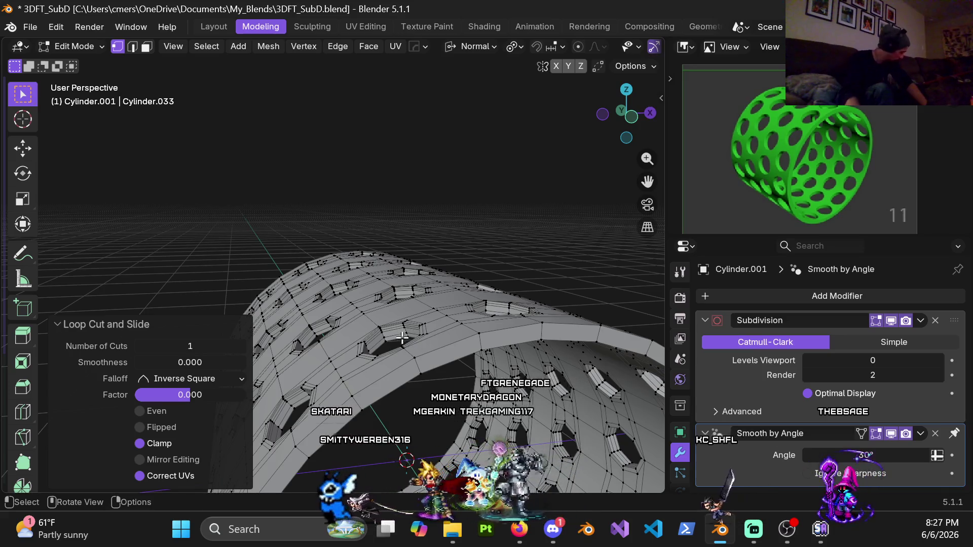
pyautogui.moveTo(468, 340)
pyautogui.mouseDown(button='middle')
pyautogui.moveTo(432, 286)
pyautogui.moveTo(425, 299)
pyautogui.moveTo(408, 243)
pyautogui.moveTo(374, 310)
pyautogui.moveTo(347, 252)
pyautogui.moveTo(358, 229)
pyautogui.moveTo(358, 276)
pyautogui.moveTo(381, 237)
pyautogui.moveTo(369, 158)
pyautogui.mouseUp(button='middle')
pyautogui.press('KP_1')
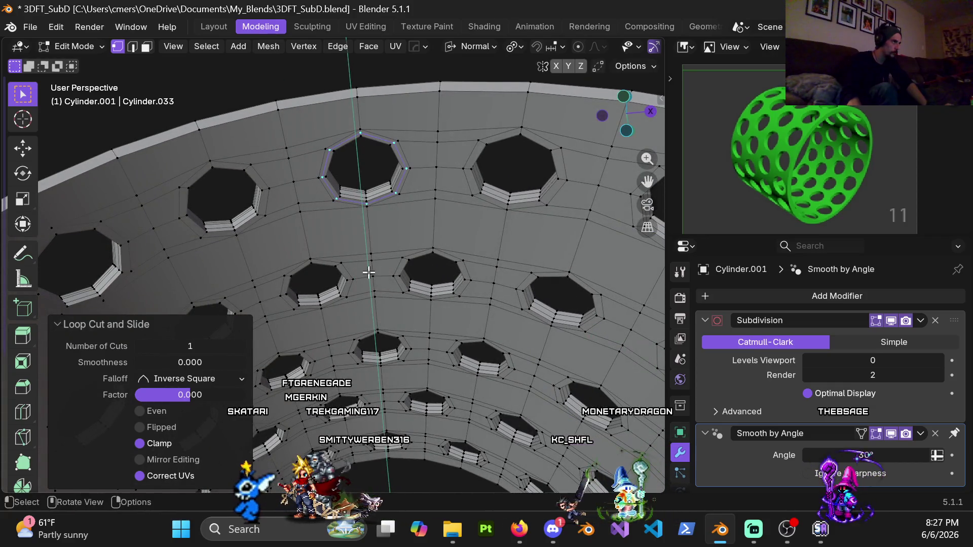
# - Add a centred support loop around the upper-left hole
pyautogui.hotkey('ctrl', 'r')
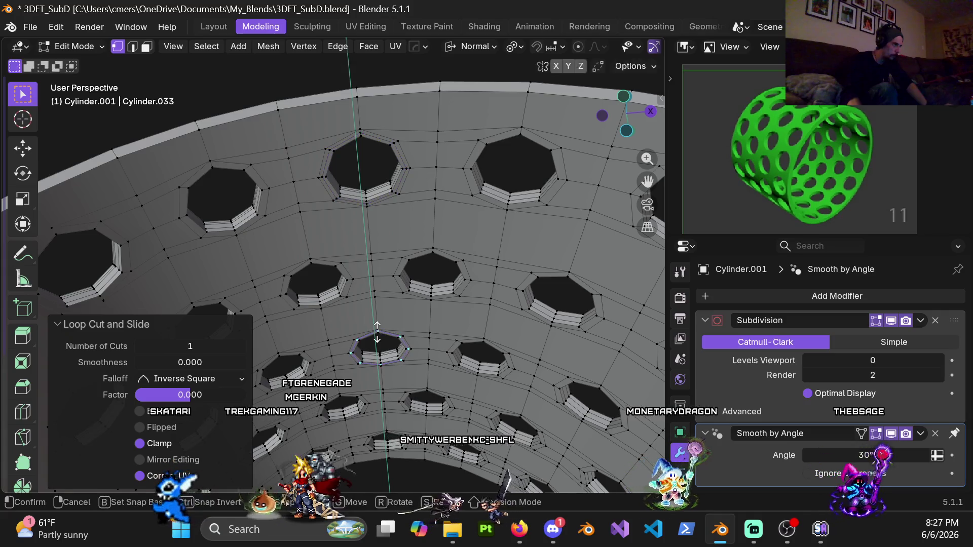
pyautogui.rightClick(350, 282)
pyautogui.hotkey('ctrl', 'r')
pyautogui.click(262, 206)
pyautogui.rightClick(263, 206)
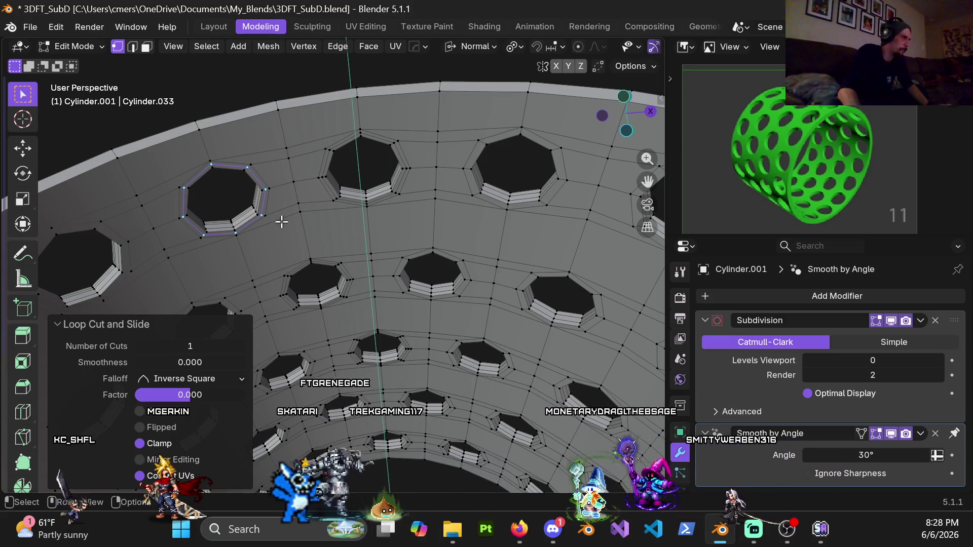
pyautogui.moveTo(284, 229)
pyautogui.keyDown('shift'); pyautogui.mouseDown(button='middle')
pyautogui.moveTo(330, 164)
pyautogui.moveTo(368, 175)
pyautogui.mouseUp(button='middle'); pyautogui.keyUp('shift')
# - Add unslid support loops around a hole and the upper-left hole
pyautogui.hotkey('ctrl', 'r')
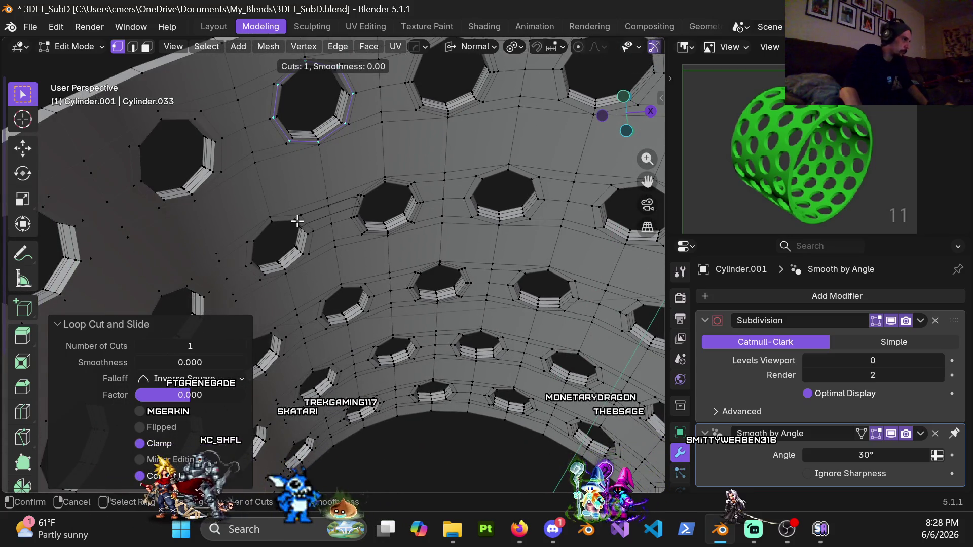
pyautogui.click(296, 219)
pyautogui.rightClick(289, 219)
pyautogui.hotkey('ctrl', 'r')
pyautogui.click(211, 141)
pyautogui.rightClick(211, 141)
# - Orbit out over the whole ring of holes and snap to a straight-on front view
pyautogui.scroll(-5, 259, 226)
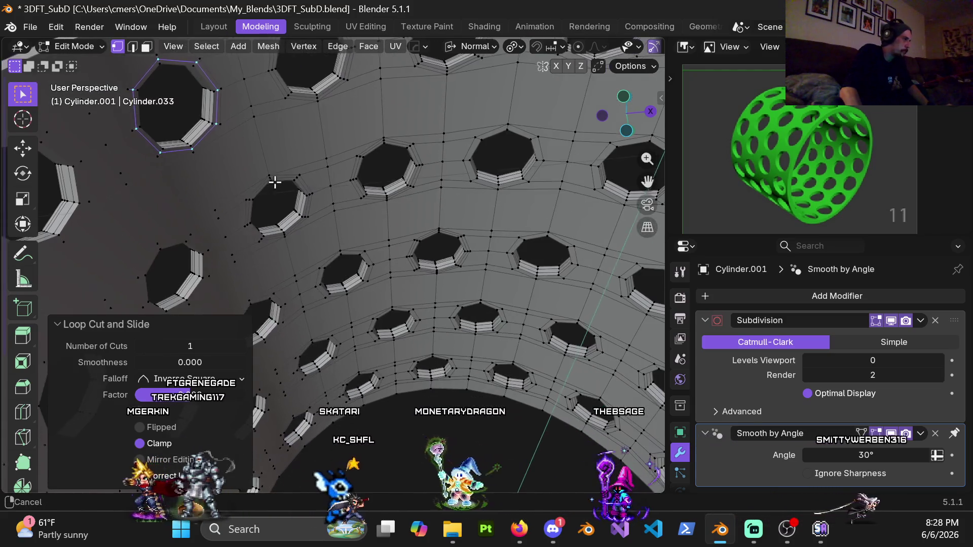
pyautogui.moveTo(260, 228)
pyautogui.mouseDown(button='middle')
pyautogui.moveTo(259, 236)
pyautogui.moveTo(352, 206)
pyautogui.moveTo(394, 206)
pyautogui.moveTo(375, 222)
pyautogui.moveTo(385, 182)
pyautogui.moveTo(374, 168)
pyautogui.mouseUp(button='middle')
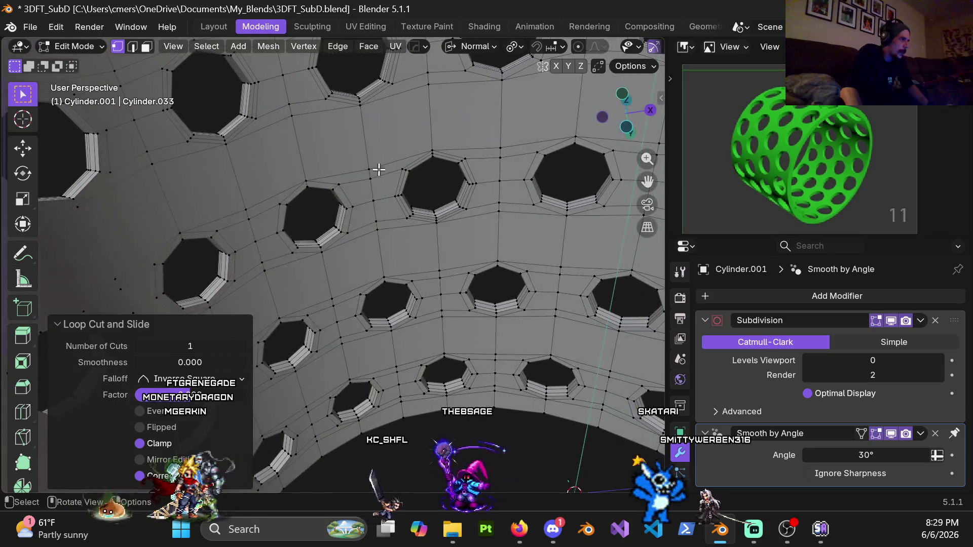
pyautogui.scroll(4, 350, 213)
pyautogui.hotkey('ctrl', 'r')
pyautogui.rightClick(353, 207)
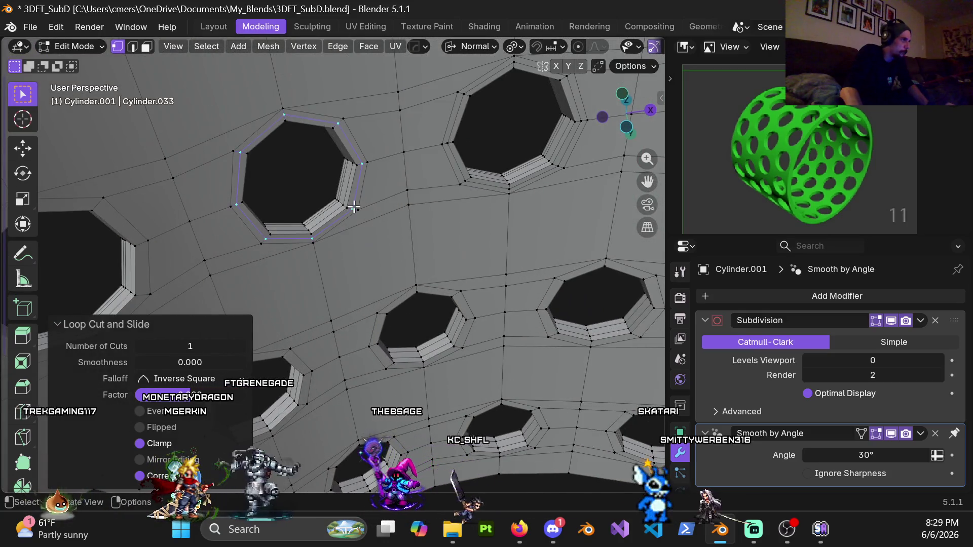
pyautogui.keyDown('shift'); pyautogui.moveTo(354, 207); pyautogui.dragTo(290, 185, button='middle'); pyautogui.keyUp('shift')
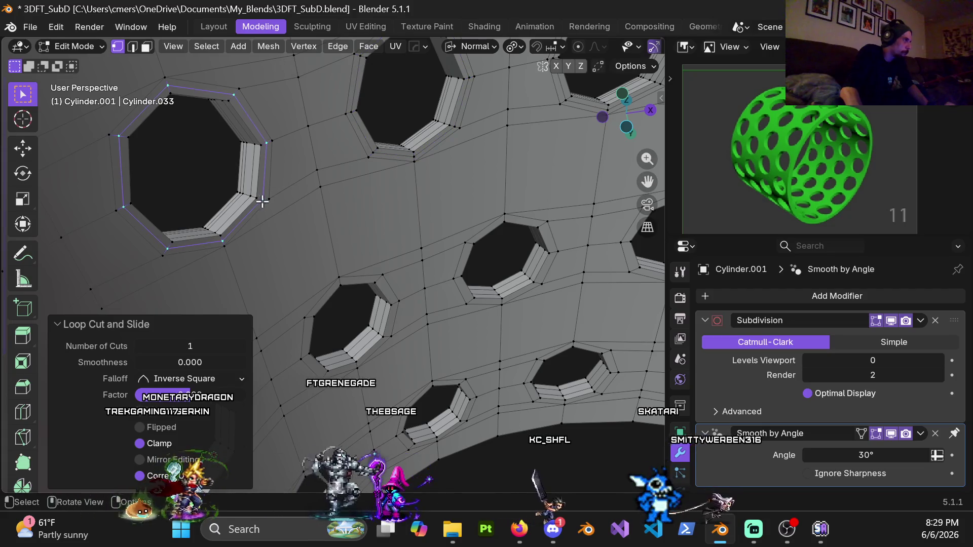
pyautogui.scroll(-5, 443, 160)
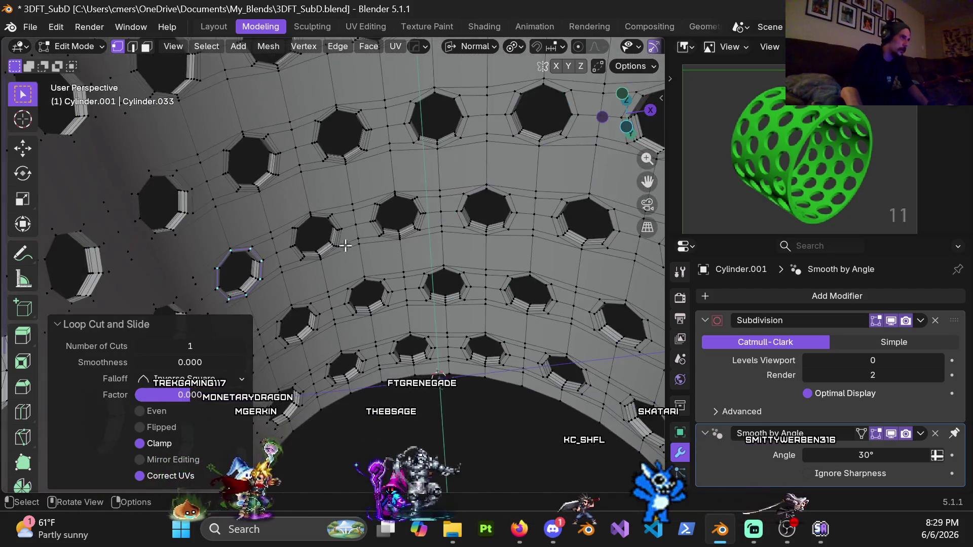
pyautogui.scroll(10, 382, 233)
pyautogui.moveTo(374, 226)
pyautogui.mouseDown(button='middle')
pyautogui.moveTo(370, 288)
pyautogui.moveTo(411, 211)
pyautogui.moveTo(365, 157)
pyautogui.moveTo(336, 184)
pyautogui.moveTo(355, 241)
pyautogui.mouseUp(button='middle')
pyautogui.scroll(-10, 369, 288)
pyautogui.press('KP_1')
pyautogui.keyDown('shift'); pyautogui.scroll(3, 355, 241); pyautogui.keyUp('shift')
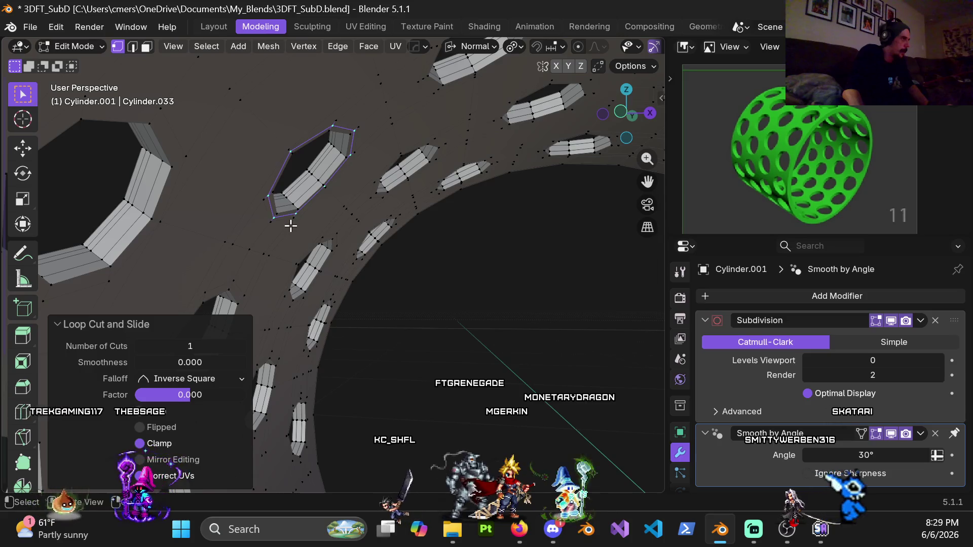
# - Cut a support loop around a hole on the sleeve's inner curve
pyautogui.scroll(-8, 290, 226)
pyautogui.moveTo(288, 228)
pyautogui.mouseDown(button='middle')
pyautogui.moveTo(272, 211)
pyautogui.moveTo(289, 236)
pyautogui.mouseUp(button='middle')
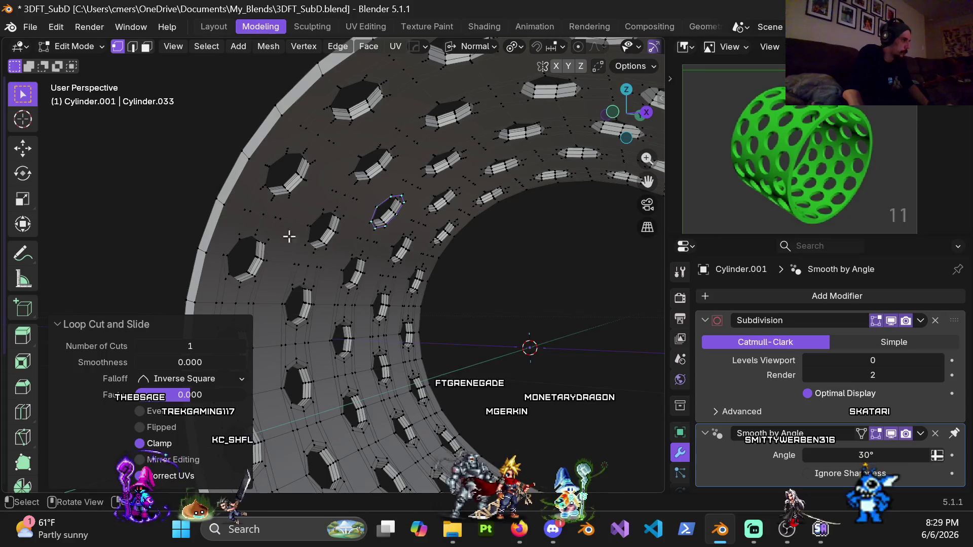
pyautogui.scroll(4, 367, 249)
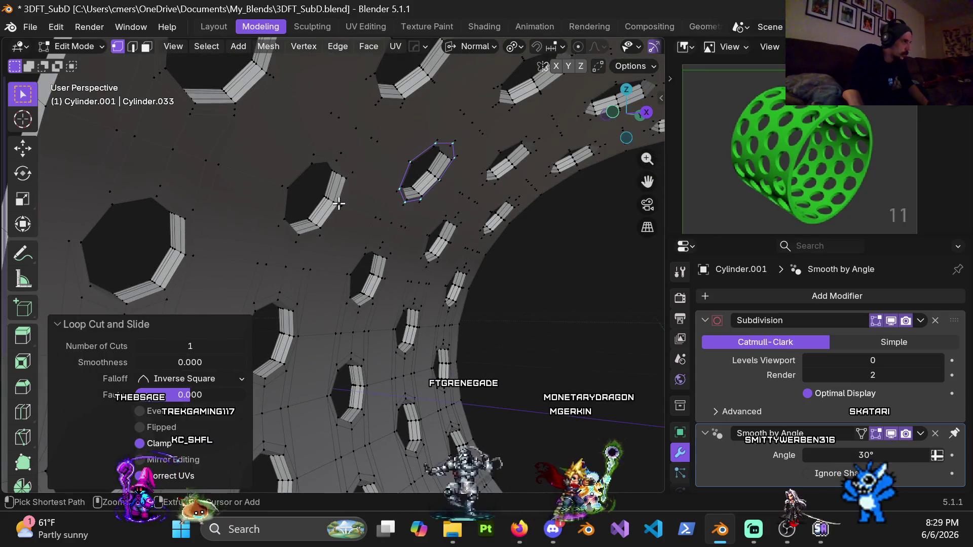
pyautogui.scroll(-3, 315, 184)
pyautogui.scroll(3, 284, 196)
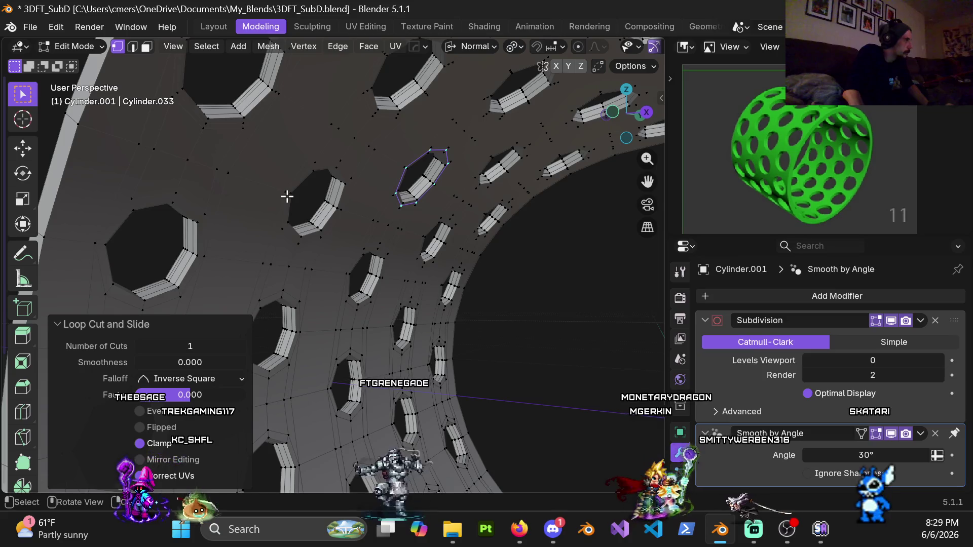
pyautogui.keyDown('alt'); pyautogui.click(212, 254); pyautogui.keyUp('alt')
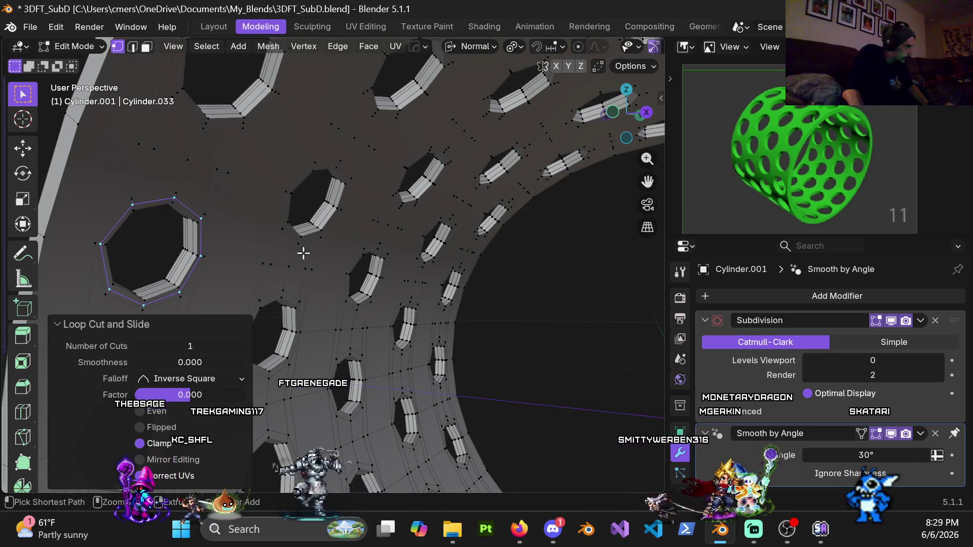
pyautogui.keyDown('alt'); pyautogui.click(317, 238); pyautogui.keyUp('alt')
pyautogui.press('g')
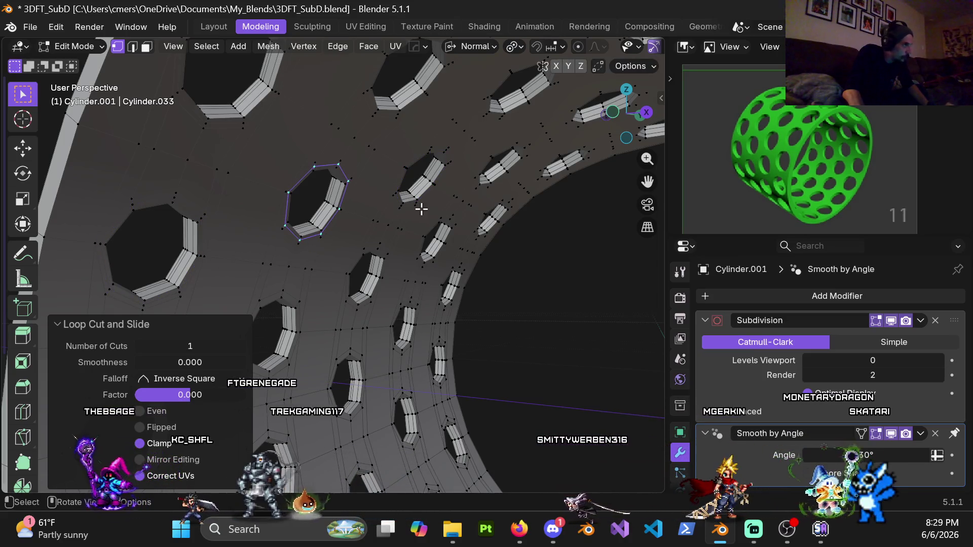
pyautogui.hotkey('ctrl', 'r')
pyautogui.click(349, 273)
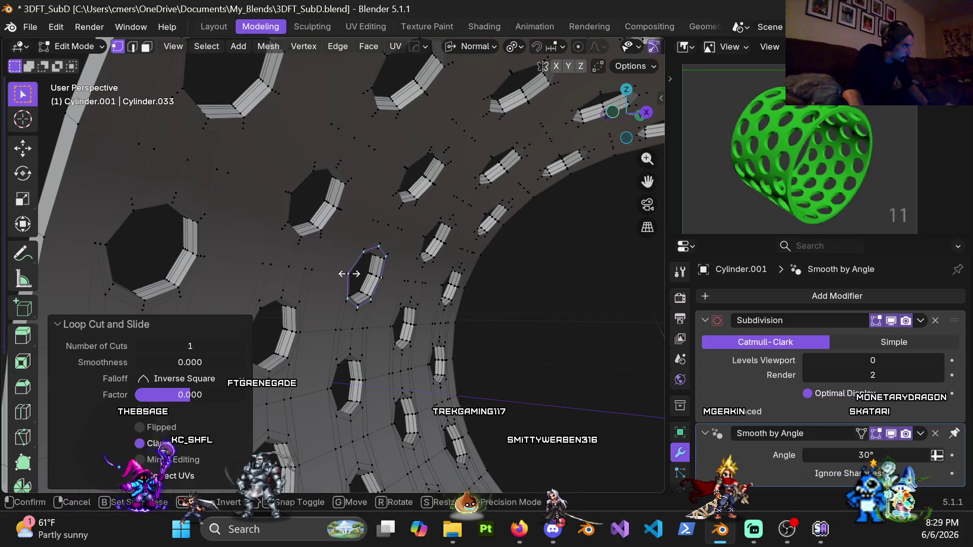
# - Add a support loop around the lower hole with a Ctrl+R loop cut
pyautogui.keyDown('alt'); pyautogui.click(297, 304); pyautogui.keyUp('alt')
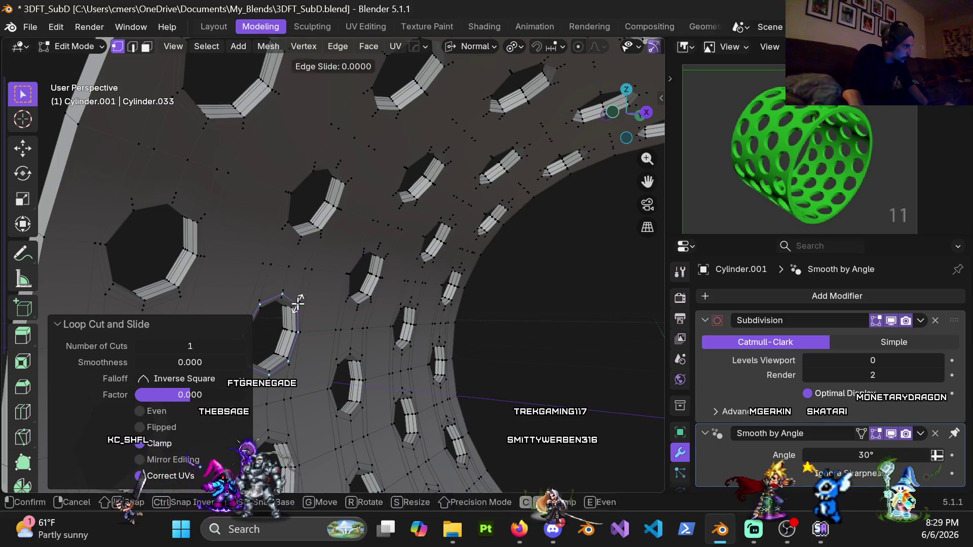
pyautogui.hotkey('ctrl', 'r')
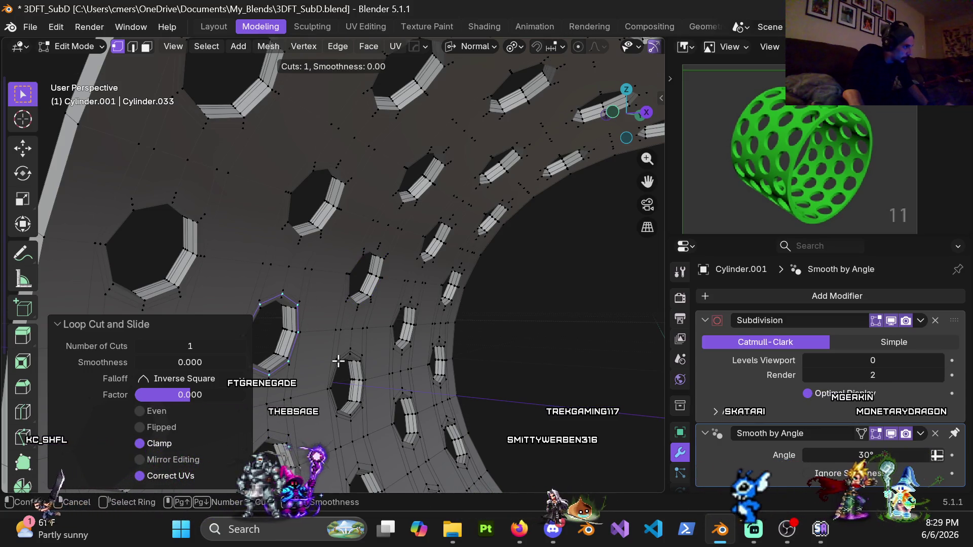
pyautogui.click(338, 361)
pyautogui.moveTo(352, 365)
pyautogui.keyDown('shift'); pyautogui.mouseDown(button='middle')
pyautogui.moveTo(341, 310)
pyautogui.moveTo(390, 250)
pyautogui.moveTo(387, 234)
pyautogui.moveTo(404, 241)
pyautogui.moveTo(385, 252)
pyautogui.moveTo(434, 233)
pyautogui.moveTo(431, 254)
pyautogui.moveTo(402, 256)
pyautogui.mouseUp(button='middle'); pyautogui.keyUp('shift')
pyautogui.scroll(3, 369, 273)
# - Add two centred loop cuts around the left hole and its inner strip
pyautogui.hotkey('ctrl', 'r')
pyautogui.click(330, 243)
pyautogui.rightClick(330, 243)
pyautogui.hotkey('ctrl', 'r')
pyautogui.click(321, 251)
pyautogui.rightClick(320, 250)
pyautogui.moveTo(294, 253)
pyautogui.mouseDown(button='middle')
pyautogui.moveTo(389, 254)
pyautogui.moveTo(305, 246)
pyautogui.moveTo(330, 230)
pyautogui.moveTo(170, 236)
pyautogui.moveTo(382, 232)
pyautogui.moveTo(276, 242)
pyautogui.moveTo(373, 255)
pyautogui.mouseUp(button='middle')
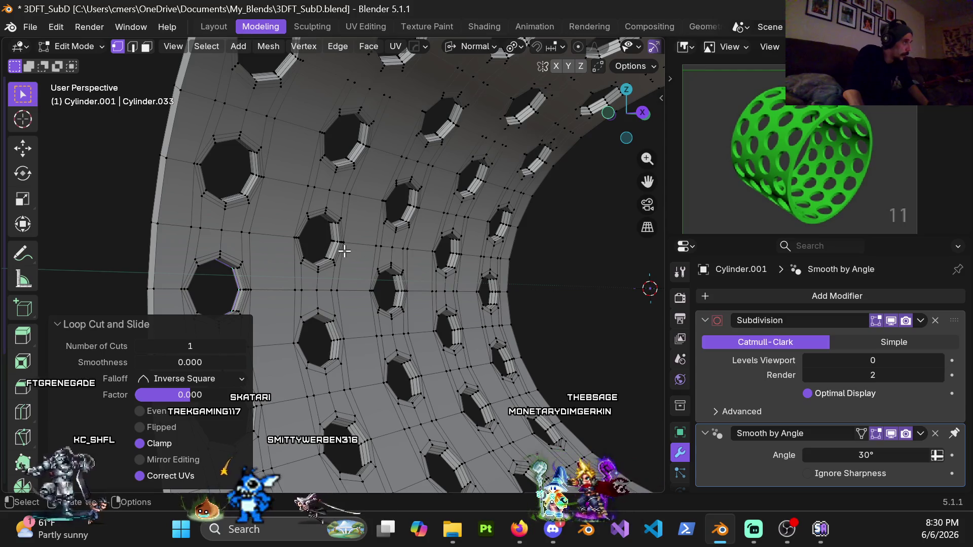
# - Cut centred edge loops through the walls of the right, left and next holes
pyautogui.scroll(5, 383, 289)
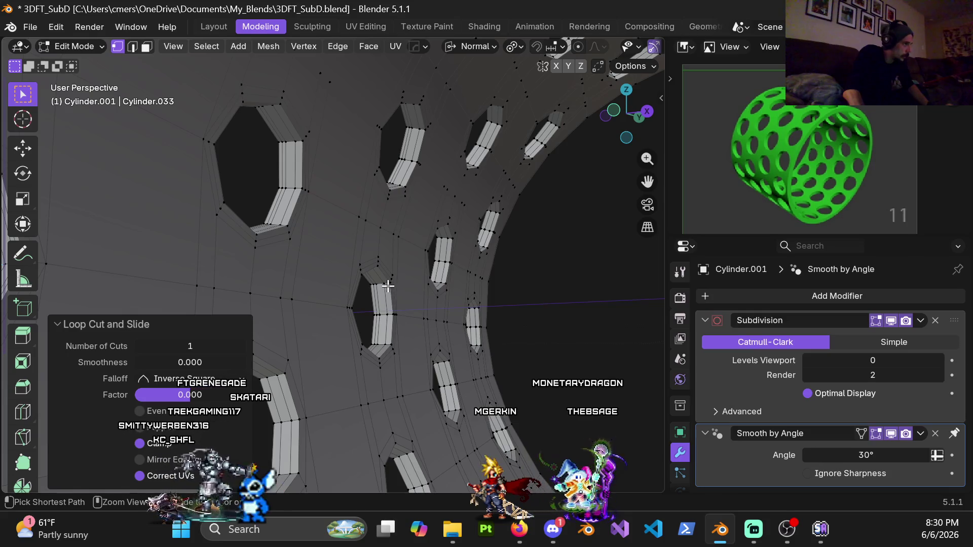
pyautogui.hotkey('ctrl', 'r')
pyautogui.click(387, 284)
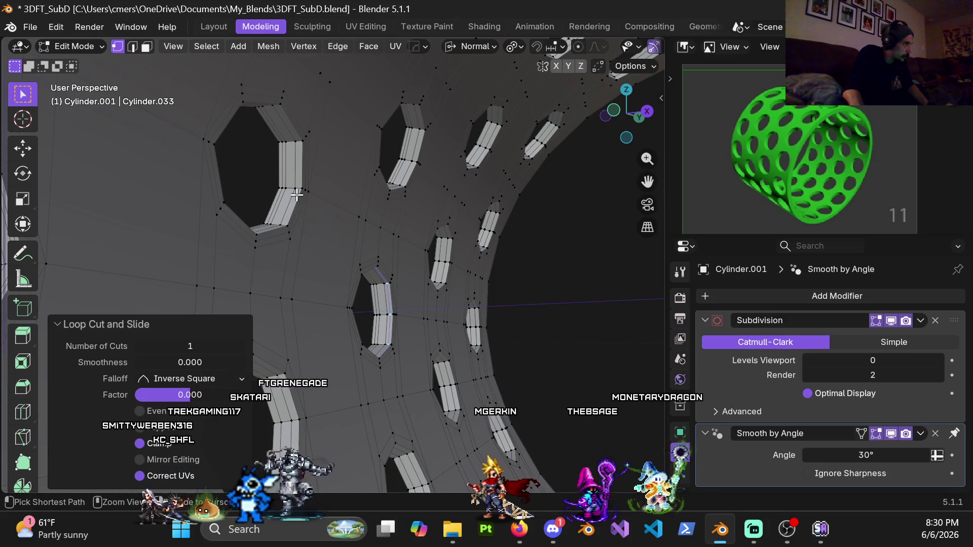
pyautogui.hotkey('ctrl', 'r')
pyautogui.click(299, 190)
pyautogui.rightClick(299, 190)
pyautogui.hotkey('ctrl', 'r')
pyautogui.click(414, 162)
pyautogui.scroll(-3, 417, 164)
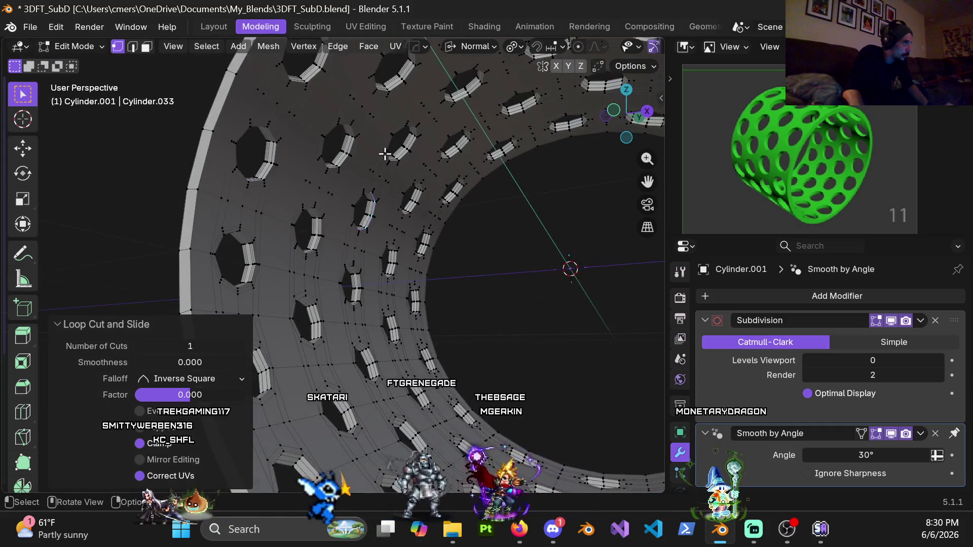
pyautogui.scroll(4, 345, 161)
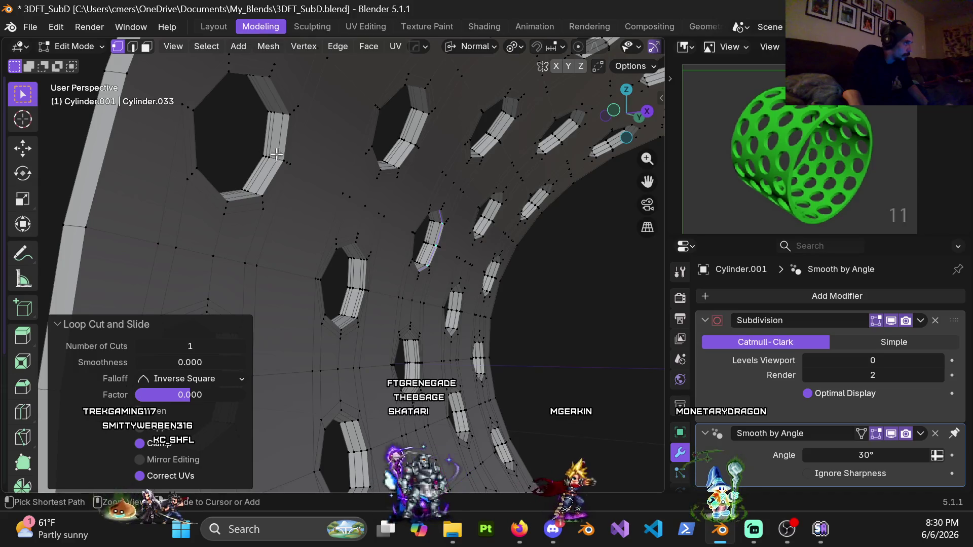
pyautogui.click(411, 144)
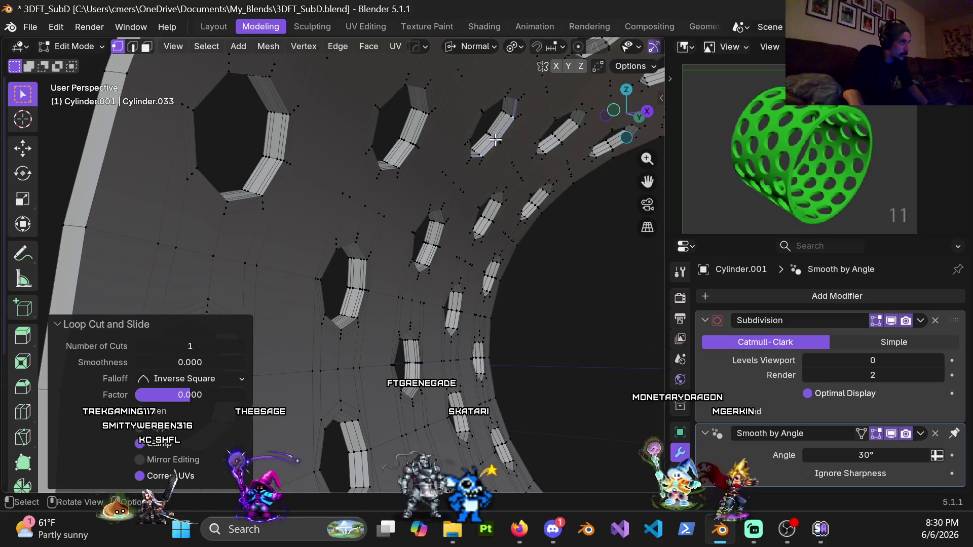
pyautogui.scroll(-5, 371, 233)
pyautogui.scroll(5, 371, 233)
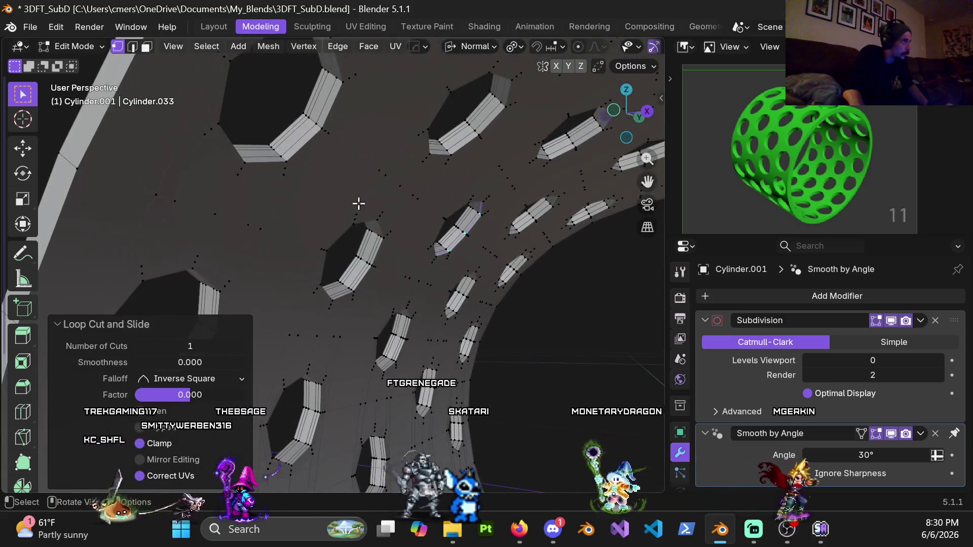
# - Add loop cuts through the upper-left and top hole walls
pyautogui.hotkey('ctrl', 'r')
pyautogui.click(318, 129)
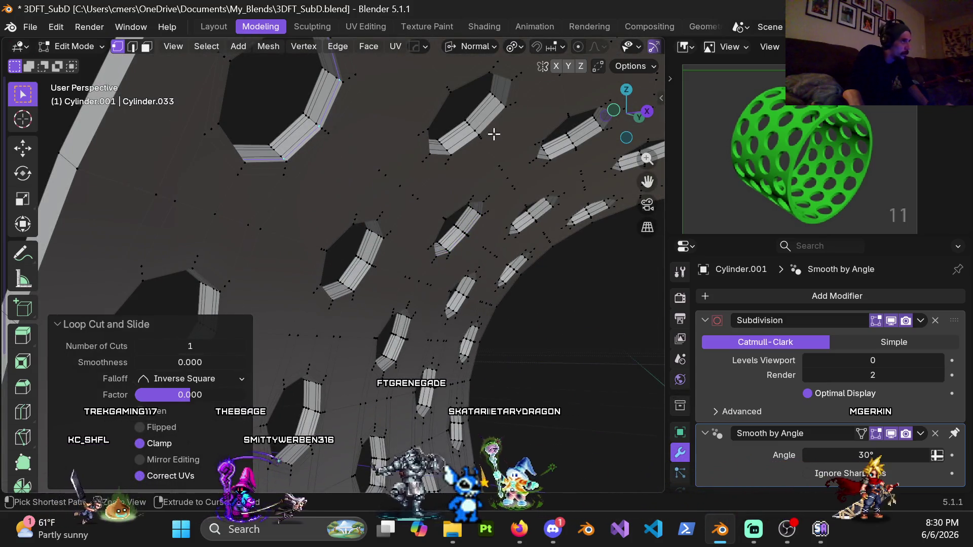
pyautogui.hotkey('ctrl', 'r')
pyautogui.click(477, 133)
pyautogui.keyDown('ctrl'); pyautogui.scroll(-5, 502, 159); pyautogui.keyUp('ctrl')
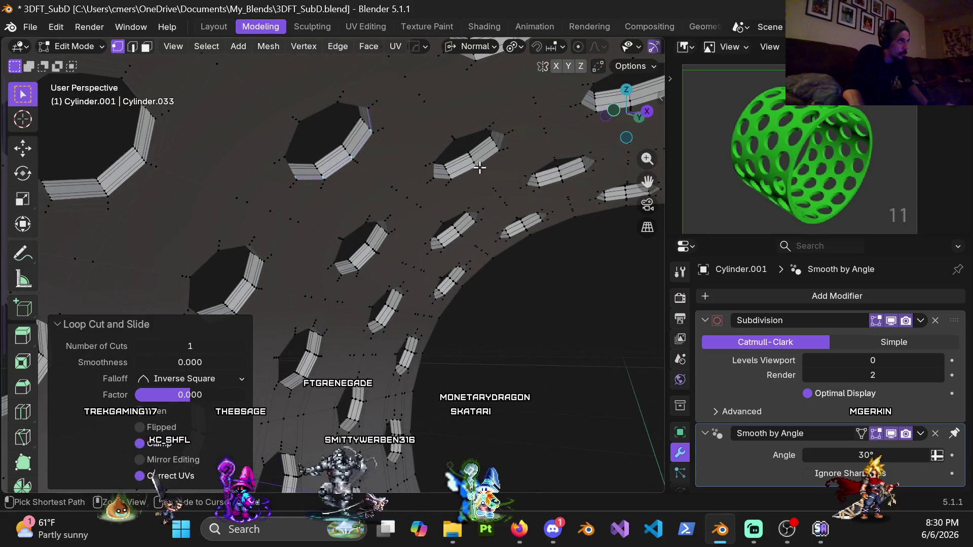
pyautogui.hotkey('ctrl', 'r')
pyautogui.doubleClick(476, 164)
pyautogui.scroll(-5, 469, 141)
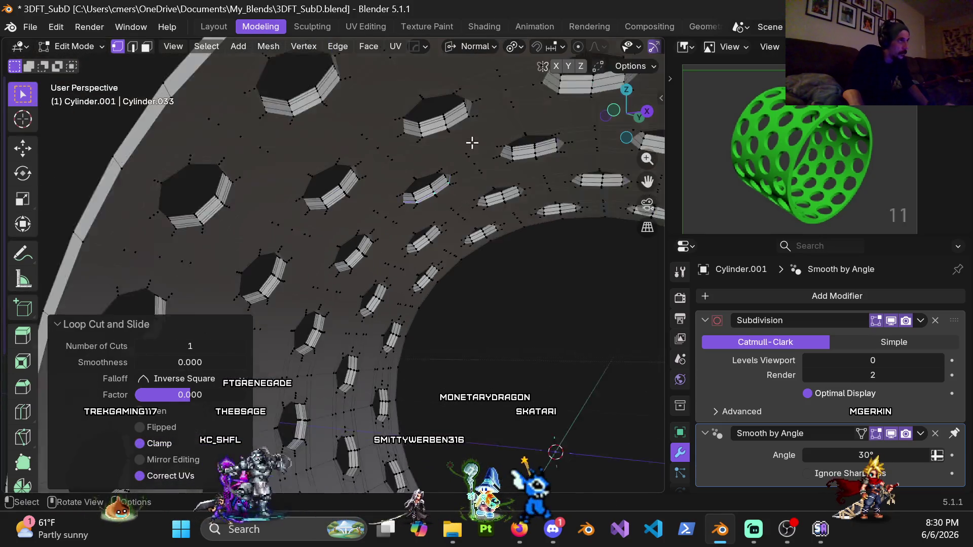
pyautogui.scroll(5, 437, 172)
pyautogui.hotkey('ctrl', 'r')
pyautogui.click(473, 101)
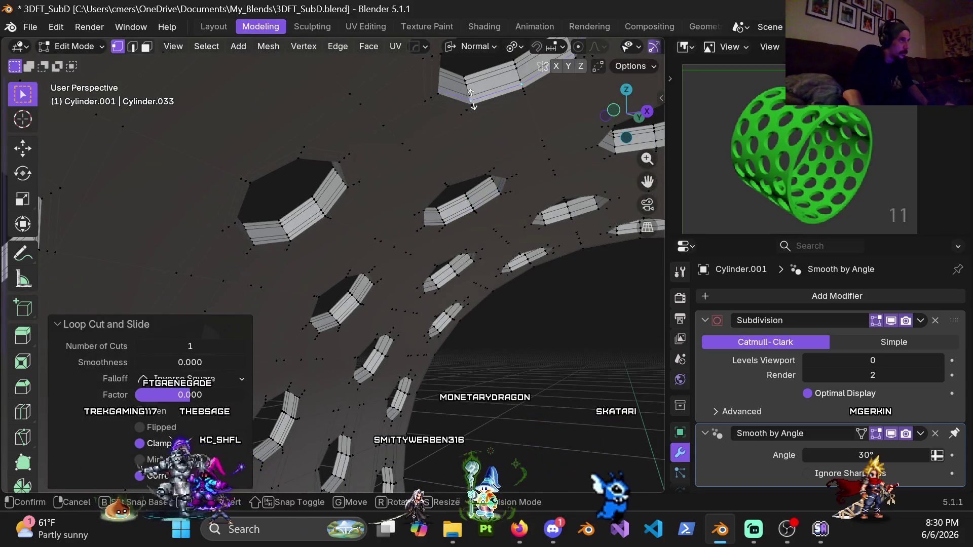
pyautogui.keyDown('shift'); pyautogui.moveTo(263, 142); pyautogui.dragTo(342, 223, button='middle'); pyautogui.keyUp('shift')
pyautogui.keyDown('alt'); pyautogui.click(364, 132); pyautogui.keyUp('alt')
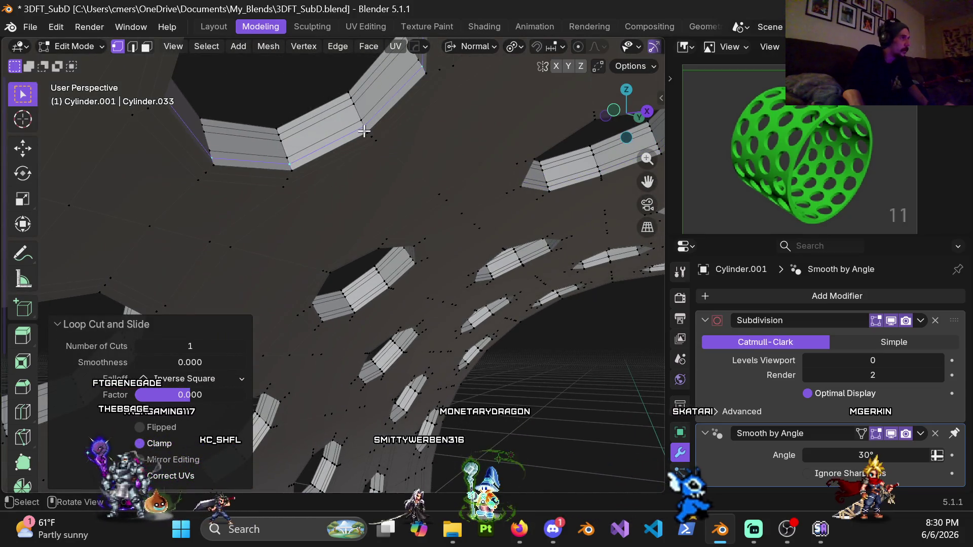
# - Loop-cut the arch of holes, then orbit around the cylinder's inner wall
pyautogui.moveTo(501, 175)
pyautogui.mouseDown(button='middle')
pyautogui.moveTo(380, 173)
pyautogui.moveTo(441, 131)
pyautogui.moveTo(387, 178)
pyautogui.mouseUp(button='middle')
pyautogui.hotkey('ctrl', 'r')
pyautogui.click(439, 131)
pyautogui.scroll(5, 354, 198)
pyautogui.hotkey('ctrl', 'r')
pyautogui.click(322, 195)
pyautogui.scroll(-3, 321, 196)
pyautogui.scroll(4, 332, 203)
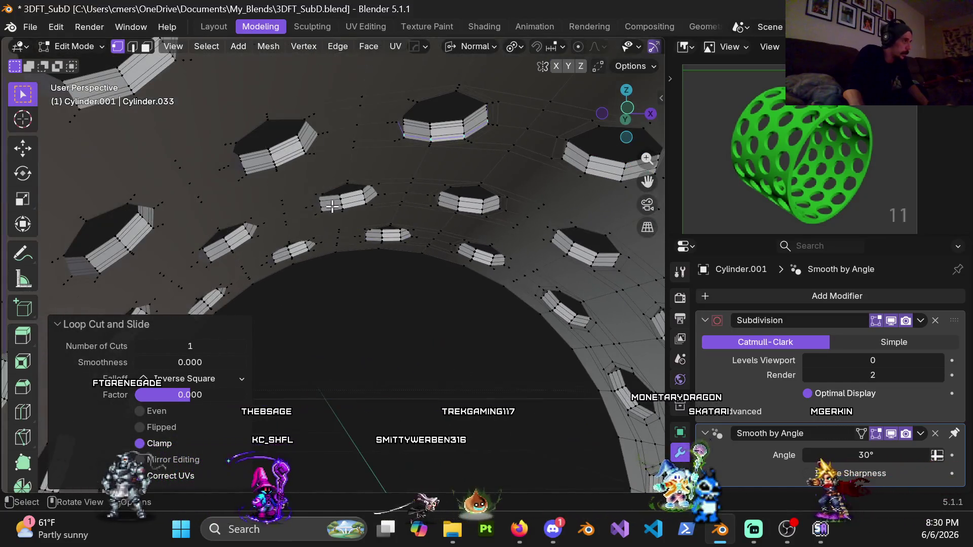
pyautogui.scroll(-8, 328, 209)
pyautogui.moveTo(358, 333)
pyautogui.mouseDown(button='middle')
pyautogui.moveTo(306, 273)
pyautogui.moveTo(280, 307)
pyautogui.moveTo(371, 192)
pyautogui.moveTo(350, 188)
pyautogui.mouseUp(button='middle')
pyautogui.scroll(5, 304, 284)
pyautogui.scroll(5, 371, 192)
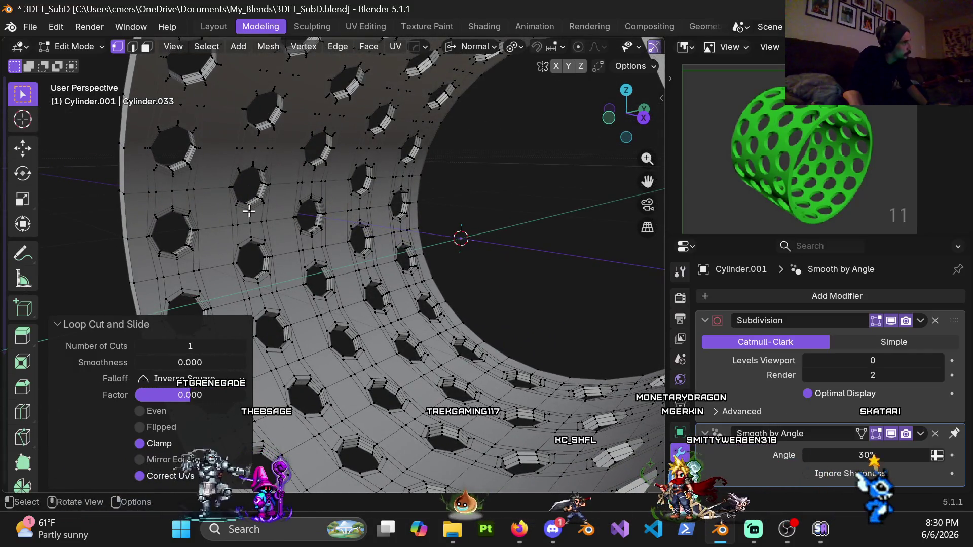
pyautogui.moveTo(285, 109)
pyautogui.mouseDown(button='middle')
pyautogui.moveTo(324, 191)
pyautogui.moveTo(304, 137)
pyautogui.moveTo(310, 118)
pyautogui.moveTo(406, 228)
pyautogui.moveTo(393, 210)
pyautogui.mouseUp(button='middle')
pyautogui.scroll(-5, 393, 211)
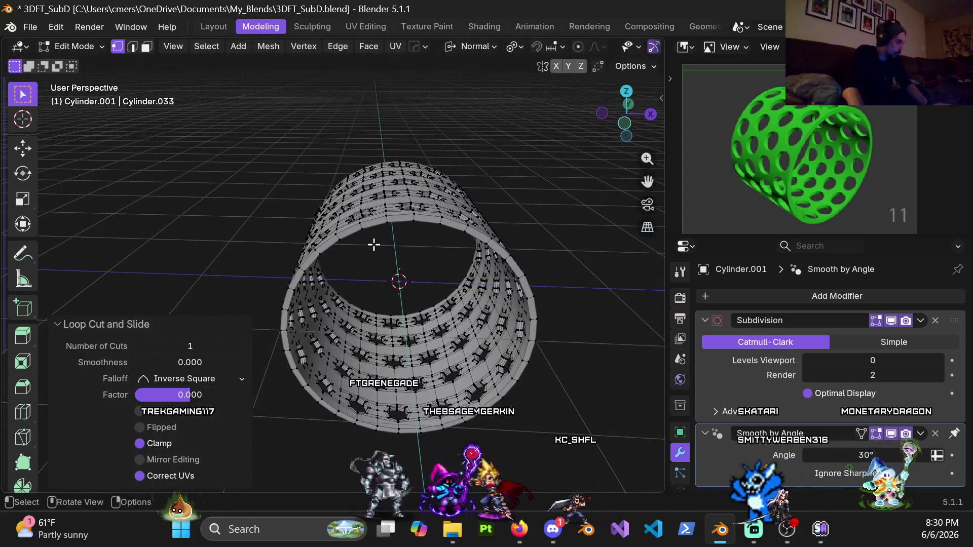
# - Mirror the hole edits across the cylinder with Symmetry along -X and Y
pyautogui.hotkey('alt', 'x')
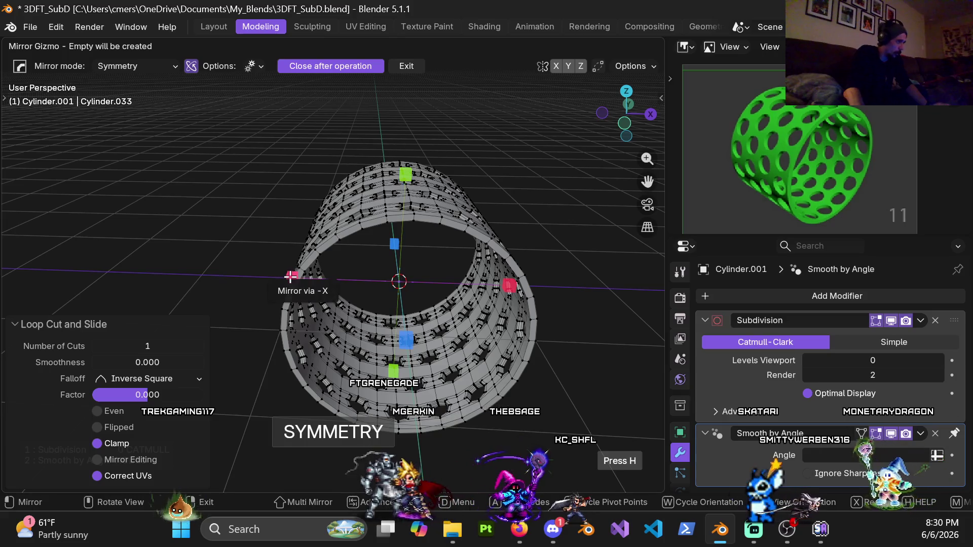
pyautogui.click(290, 274)
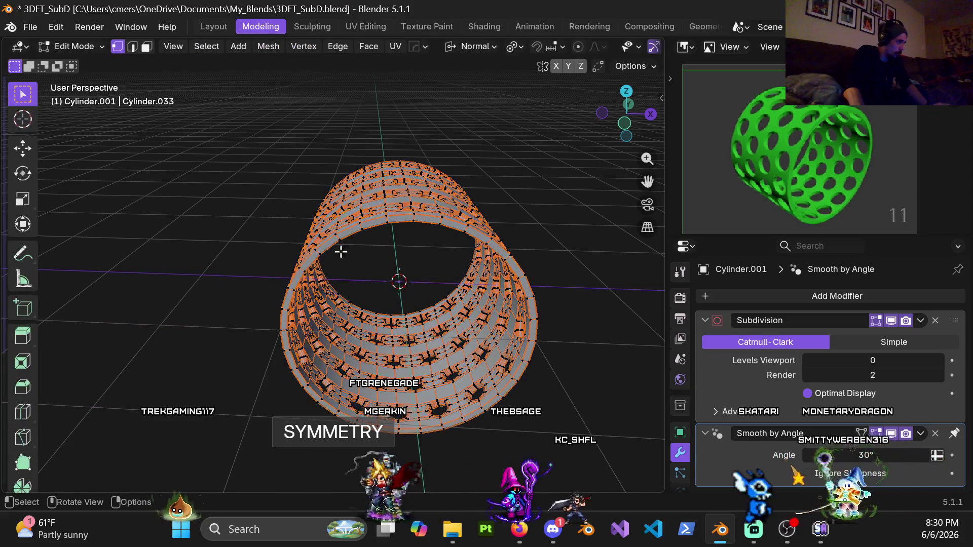
pyautogui.click(399, 169)
pyautogui.moveTo(219, 230); pyautogui.dragTo(393, 263, button='middle')
pyautogui.hotkey('alt', 'x')
pyautogui.click(260, 245)
pyautogui.click(260, 245)
pyautogui.moveTo(260, 245); pyautogui.dragTo(338, 249, button='middle')
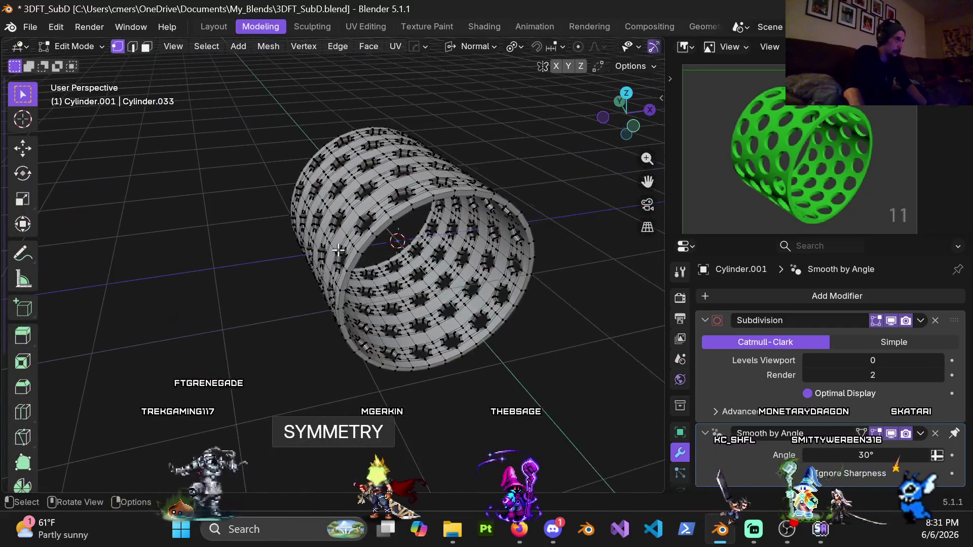
# - Switch to Object Mode and set the Subdivision Levels Viewport to 4
pyautogui.hotkey('ctrl', 'Tab')
pyautogui.click(180, 254)
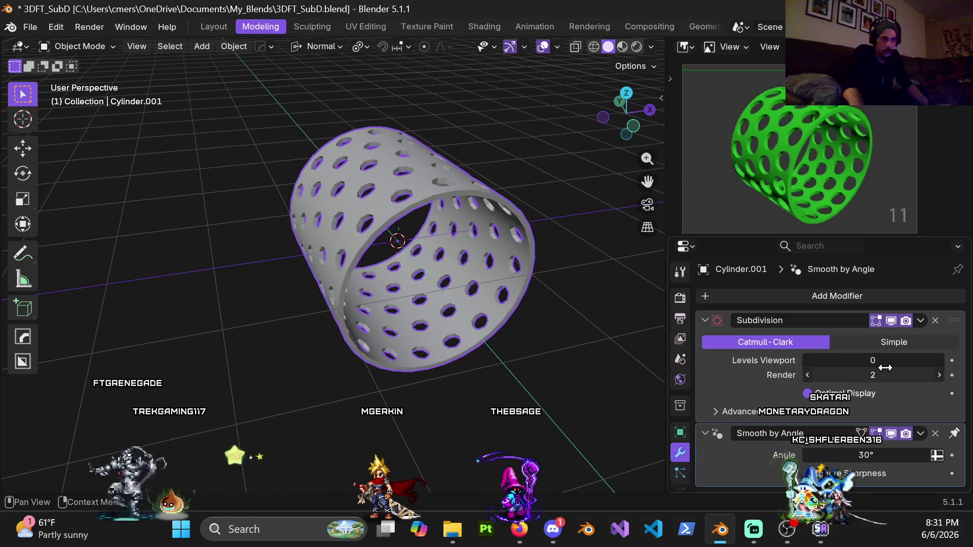
pyautogui.moveTo(882, 360); pyautogui.dragTo(881, 361)
pyautogui.write('4')
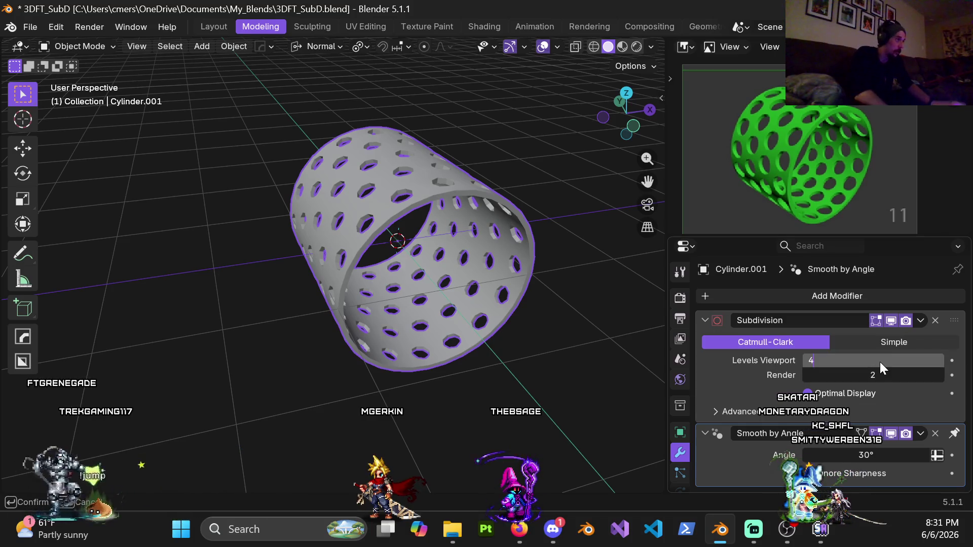
pyautogui.press('Return')
# - View the smoothed sleeve in Material Preview shading, then return to Edit Mode
pyautogui.moveTo(414, 238)
pyautogui.mouseDown(button='middle')
pyautogui.moveTo(331, 253)
pyautogui.moveTo(391, 123)
pyautogui.mouseUp(button='middle')
pyautogui.scroll(6, 363, 279)
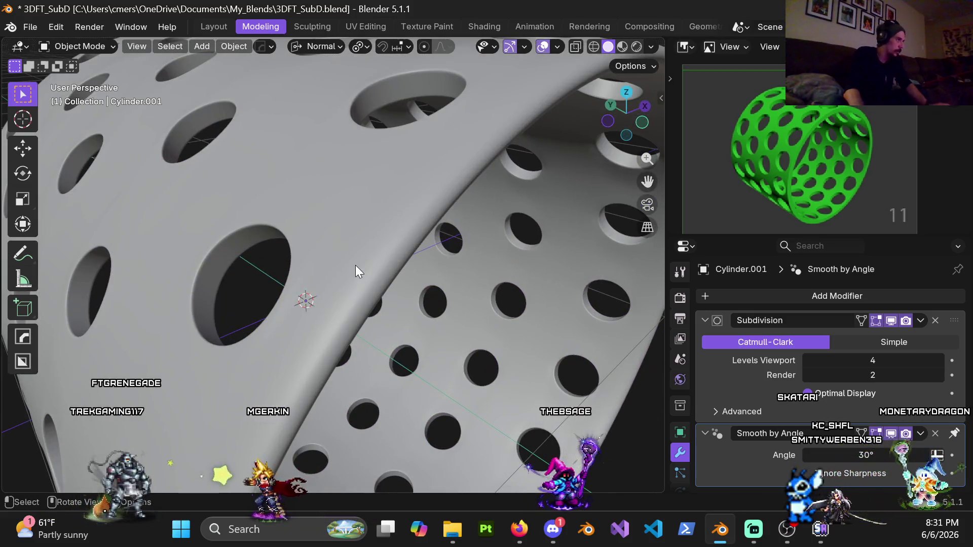
pyautogui.press('z')
pyautogui.click(354, 351)
pyautogui.scroll(-6, 354, 351)
pyautogui.moveTo(334, 314); pyautogui.dragTo(326, 271, button='middle')
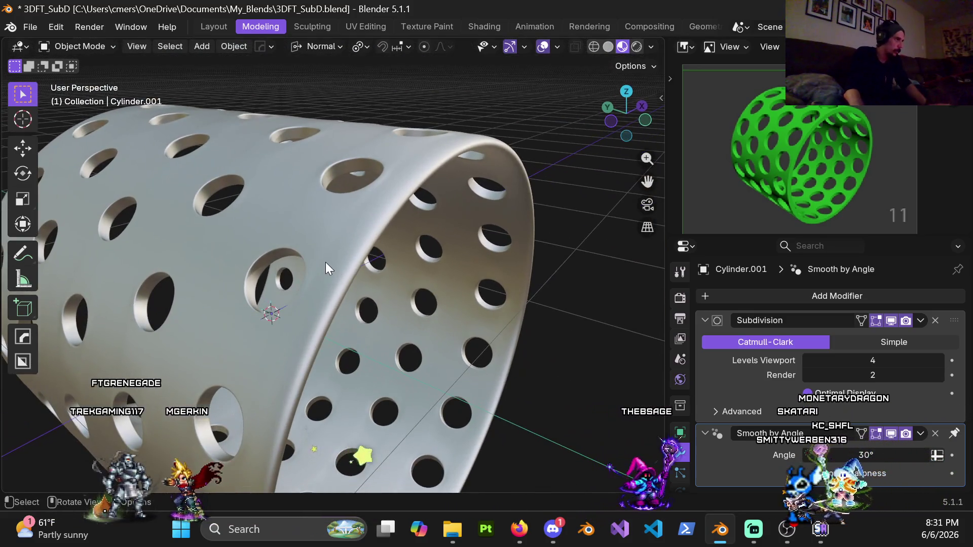
pyautogui.hotkey('ctrl', 'Tab')
pyautogui.click(372, 266)
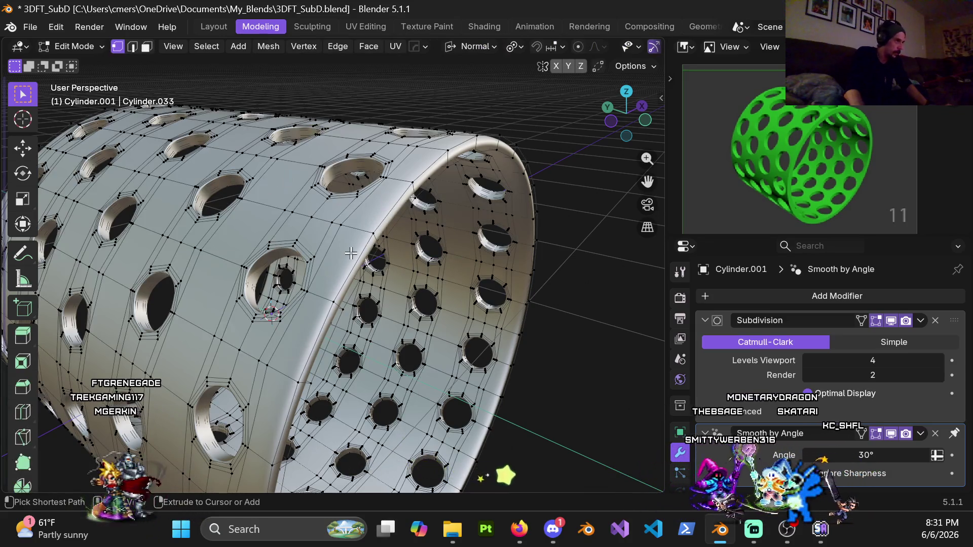
# - Set the Subdivision modifier's Levels Viewport to 0
pyautogui.click(865, 362)
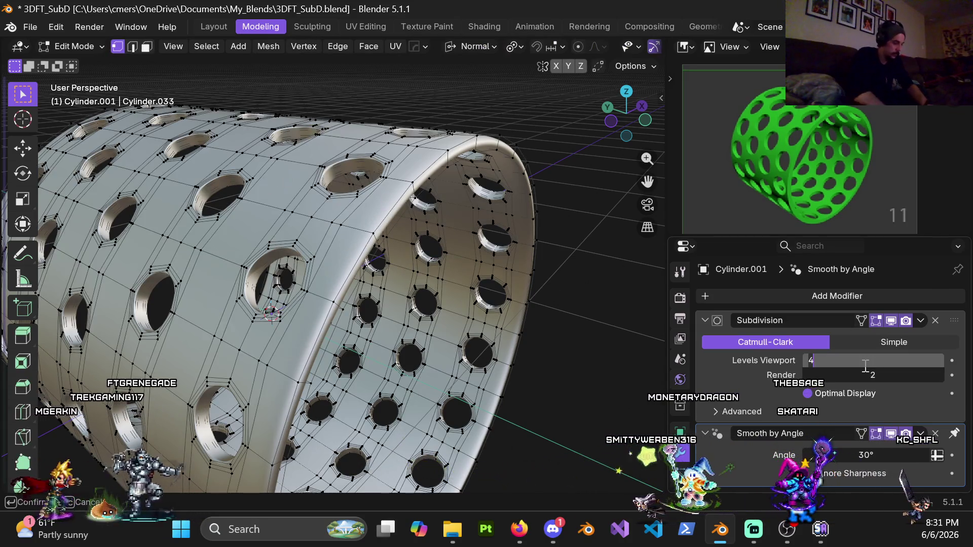
pyautogui.write('0')
pyautogui.press('Return')
pyautogui.moveTo(339, 259); pyautogui.dragTo(374, 248, button='middle')
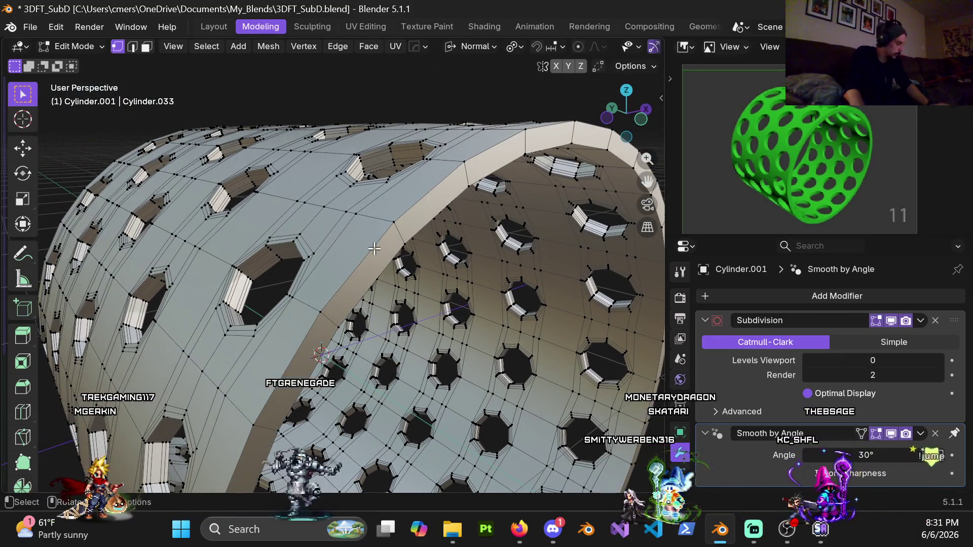
# - In edge select mode, select the edge loop around the cylinder's rim
pyautogui.press('2')
pyautogui.keyDown('alt'); pyautogui.click(378, 278); pyautogui.keyUp('alt')
pyautogui.scroll(-5, 378, 278)
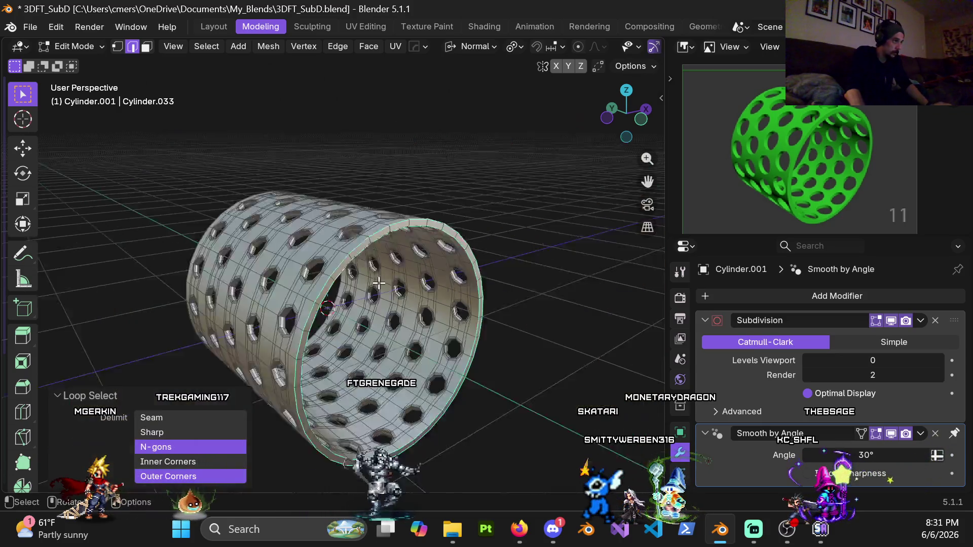
pyautogui.moveTo(374, 284); pyautogui.dragTo(390, 283, button='middle')
pyautogui.scroll(8, 319, 154)
pyautogui.moveTo(319, 154)
pyautogui.mouseDown(button='middle')
pyautogui.moveTo(424, 186)
pyautogui.moveTo(454, 165)
pyautogui.mouseUp(button='middle')
pyautogui.scroll(-3, 423, 185)
pyautogui.scroll(2, 378, 245)
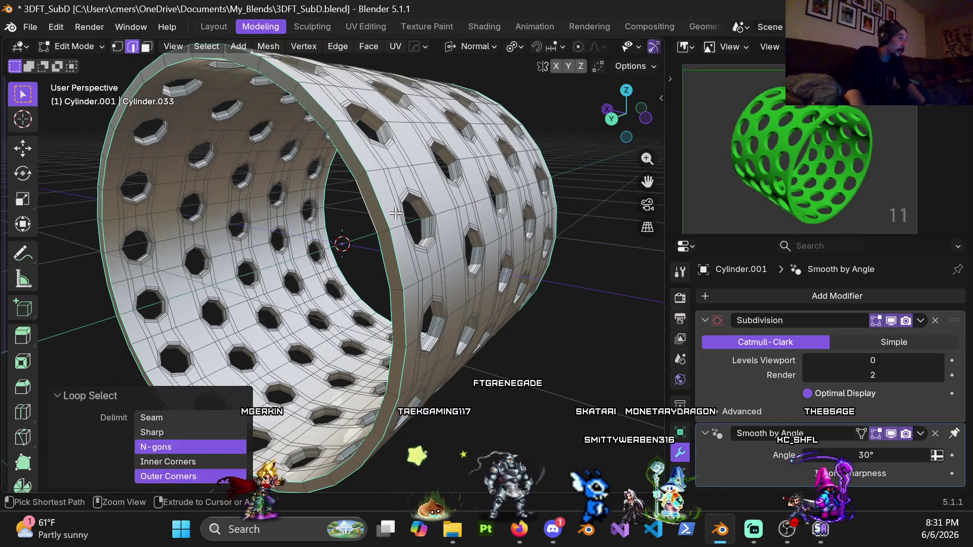
pyautogui.hotkey('ctrl', 'b')
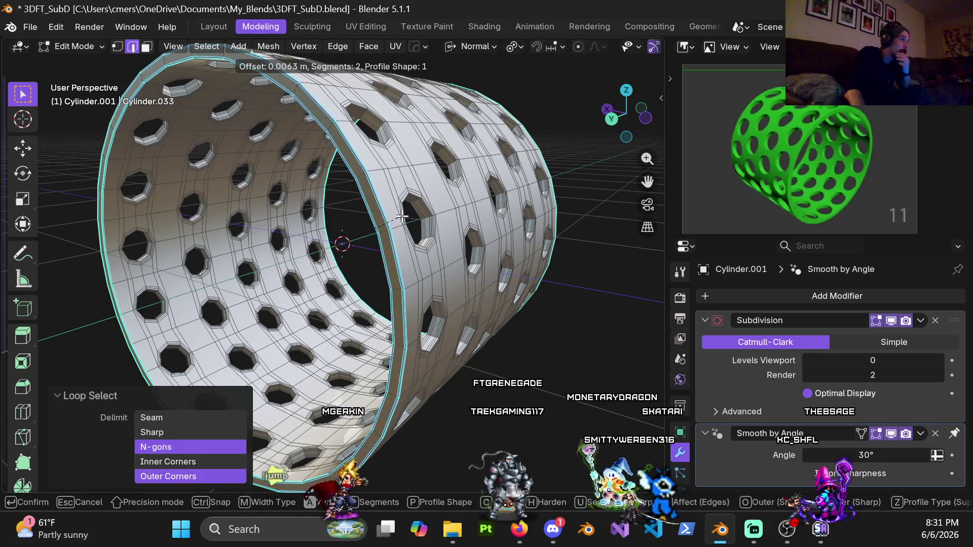
# - Bevel the rim loop with 0.015 m width and 2 segments, staying in Edit Mode
pyautogui.click(192, 284)
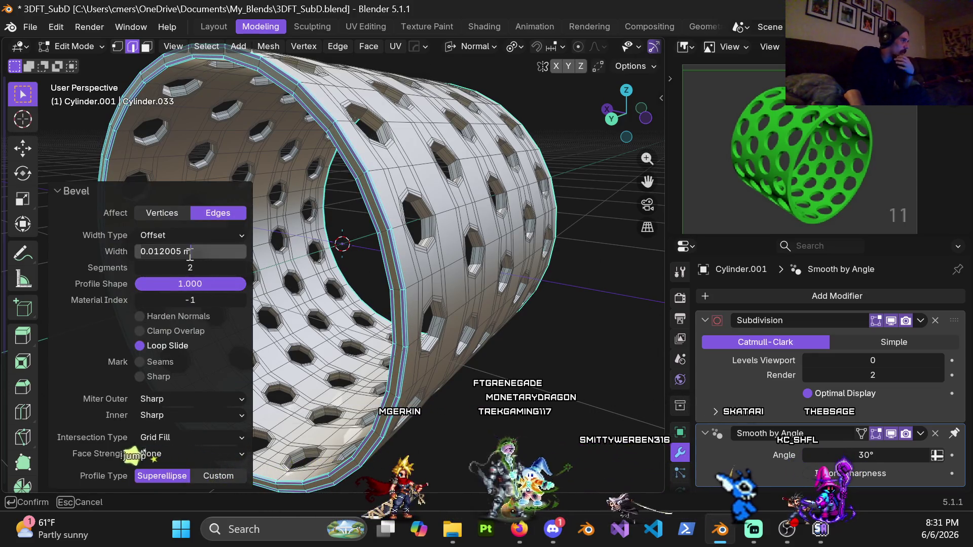
pyautogui.press('Return')
pyautogui.moveTo(355, 213)
pyautogui.mouseDown(button='middle')
pyautogui.moveTo(394, 193)
pyautogui.moveTo(385, 175)
pyautogui.moveTo(360, 172)
pyautogui.mouseUp(button='middle')
pyautogui.press('Tab')
pyautogui.hotkey('ctrl', 'Tab')
pyautogui.click(425, 180)
pyautogui.hotkey('ctrl', 'r')
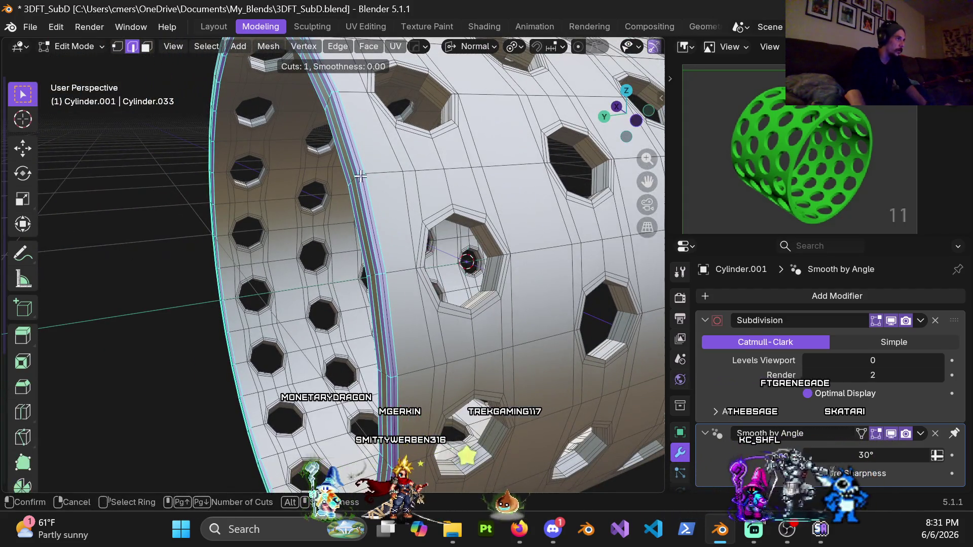
# - Place a centred loop cut beside the bevelled rim
pyautogui.click(360, 176)
pyautogui.rightClick(360, 176)
pyautogui.moveTo(375, 169); pyautogui.dragTo(382, 236, button='middle')
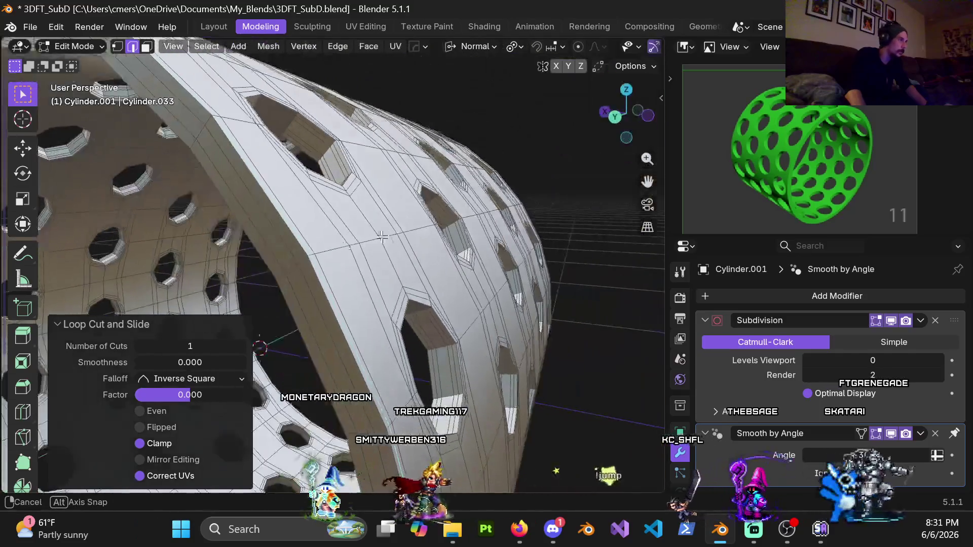
pyautogui.scroll(5, 281, 273)
pyautogui.moveTo(281, 273); pyautogui.dragTo(452, 235, button='middle')
# - Add a second support loop along the strip next to the rim
pyautogui.click(274, 283)
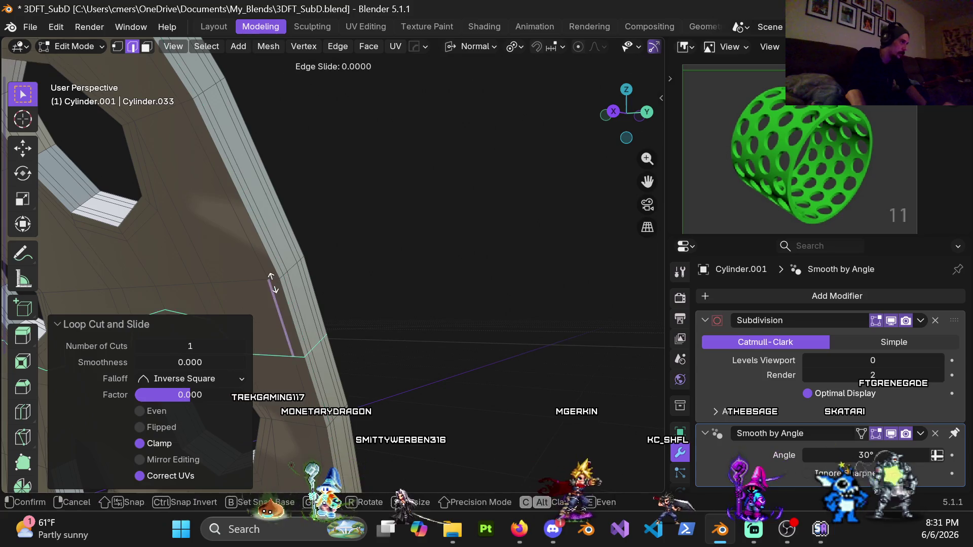
pyautogui.click(272, 283)
pyautogui.click(274, 282)
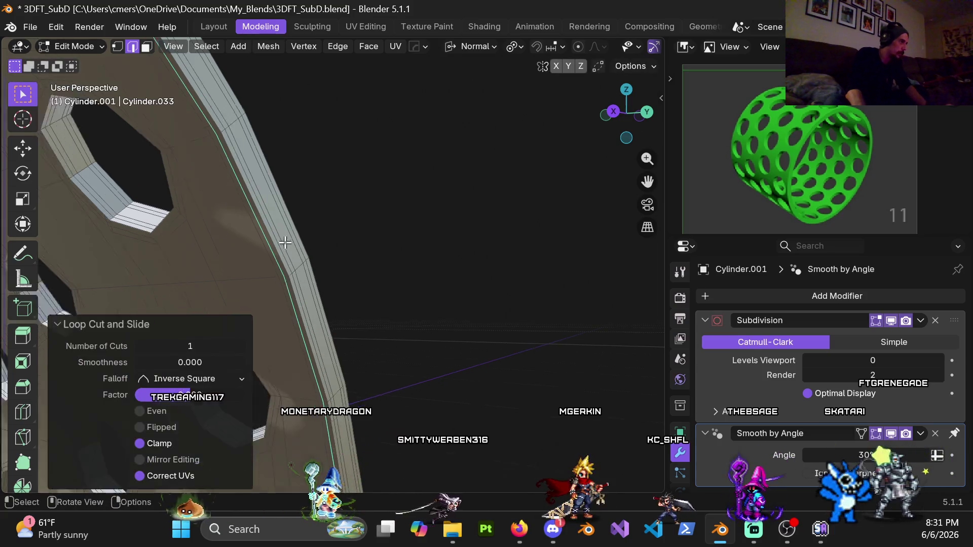
pyautogui.scroll(-5, 285, 239)
pyautogui.moveTo(474, 326)
pyautogui.mouseDown(button='middle')
pyautogui.moveTo(446, 343)
pyautogui.moveTo(132, 232)
pyautogui.moveTo(213, 239)
pyautogui.moveTo(489, 215)
pyautogui.moveTo(456, 264)
pyautogui.moveTo(507, 269)
pyautogui.moveTo(483, 287)
pyautogui.moveTo(304, 234)
pyautogui.mouseUp(button='middle')
pyautogui.scroll(3, 489, 215)
pyautogui.hotkey('ctrl', 'r')
pyautogui.press('Escape')
pyautogui.hotkey('ctrl', 'r')
pyautogui.press('Escape')
pyautogui.scroll(4, 304, 233)
# - In Object Mode, set the Subdivision Levels Viewport to 4
pyautogui.scroll(-10, 446, 289)
pyautogui.press('Tab')
pyautogui.scroll(-2, 355, 272)
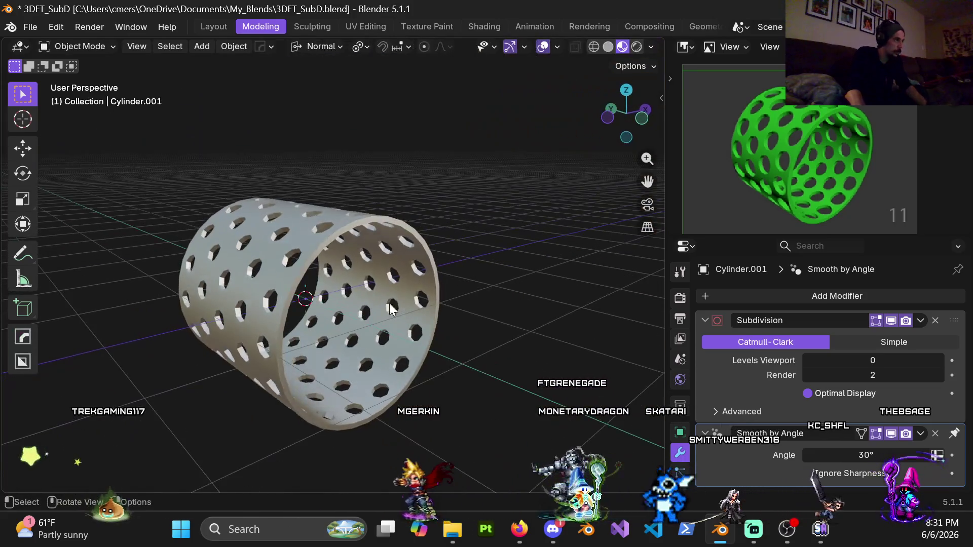
pyautogui.click(841, 362)
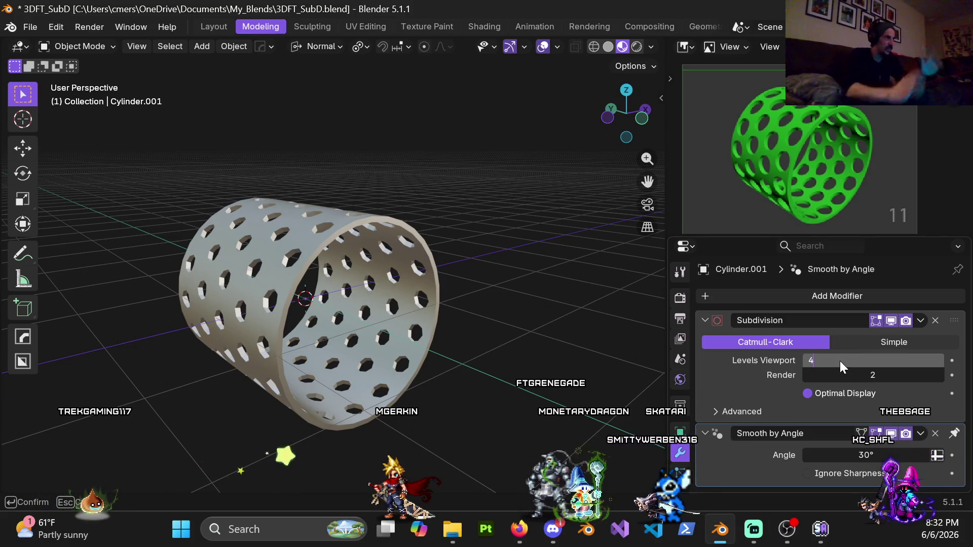
pyautogui.press('Return')
pyautogui.moveTo(348, 211)
pyautogui.mouseDown(button='middle')
pyautogui.moveTo(358, 269)
pyautogui.moveTo(339, 240)
pyautogui.moveTo(358, 214)
pyautogui.moveTo(369, 245)
pyautogui.moveTo(362, 272)
pyautogui.moveTo(354, 203)
pyautogui.mouseUp(button='middle')
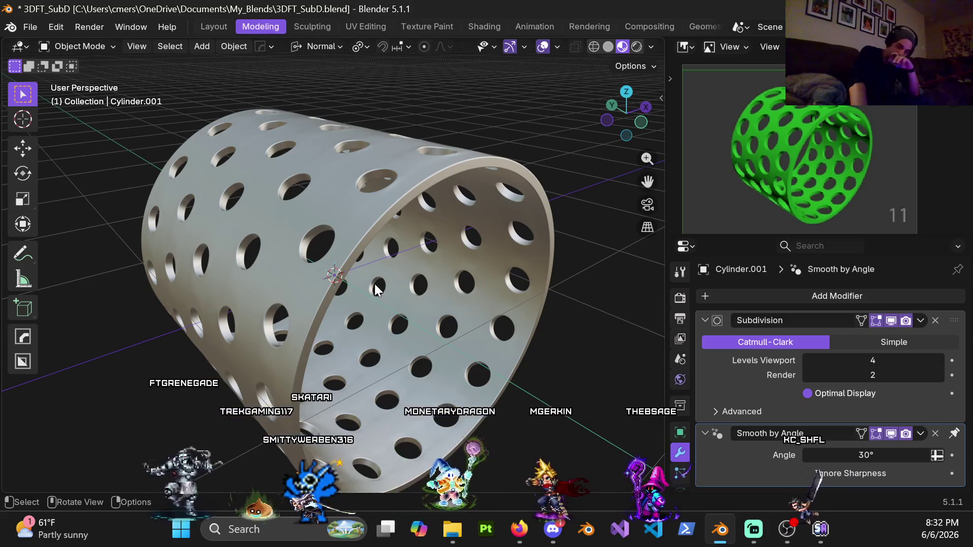
# - Orbit and zoom around the sleeve to inspect the rounded holes and softened rim
pyautogui.moveTo(370, 285)
pyautogui.mouseDown(button='middle')
pyautogui.moveTo(346, 259)
pyautogui.moveTo(369, 251)
pyautogui.moveTo(350, 250)
pyautogui.mouseUp(button='middle')
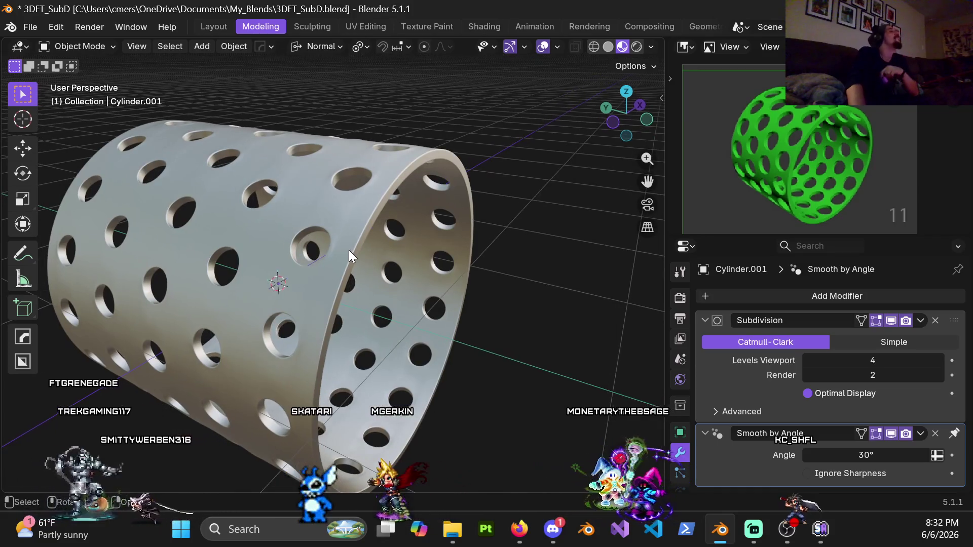
pyautogui.scroll(-4, 357, 269)
pyautogui.scroll(4, 357, 286)
pyautogui.moveTo(351, 284)
pyautogui.mouseDown(button='middle')
pyautogui.moveTo(297, 274)
pyautogui.moveTo(241, 331)
pyautogui.moveTo(433, 290)
pyautogui.moveTo(299, 306)
pyautogui.mouseUp(button='middle')
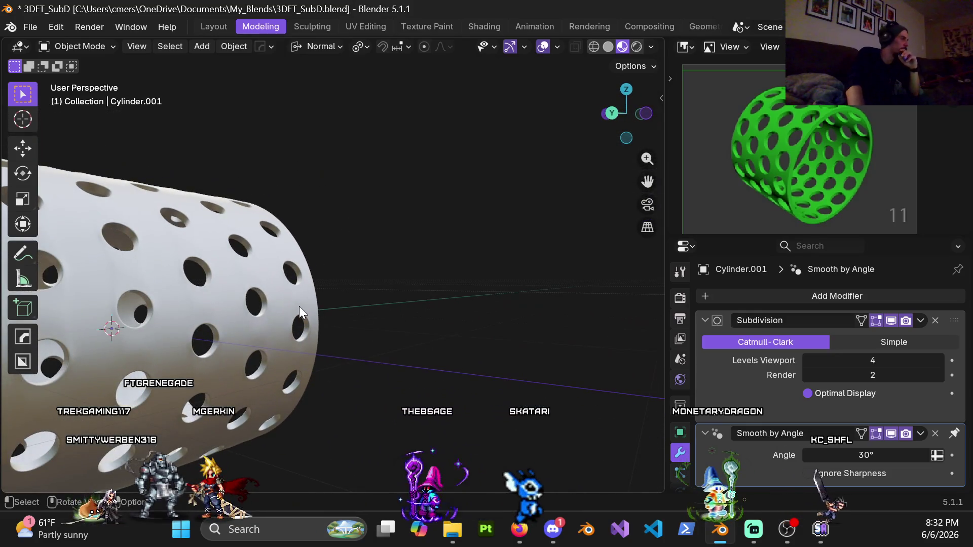
pyautogui.moveTo(215, 310)
pyautogui.mouseDown(button='middle')
pyautogui.moveTo(344, 275)
pyautogui.moveTo(310, 244)
pyautogui.moveTo(310, 216)
pyautogui.moveTo(271, 252)
pyautogui.moveTo(397, 315)
pyautogui.moveTo(372, 321)
pyautogui.mouseUp(button='middle')
pyautogui.moveTo(351, 363)
pyautogui.mouseDown(button='middle')
pyautogui.moveTo(332, 321)
pyautogui.moveTo(299, 297)
pyautogui.moveTo(278, 317)
pyautogui.moveTo(268, 347)
pyautogui.moveTo(385, 289)
pyautogui.moveTo(268, 277)
pyautogui.moveTo(311, 373)
pyautogui.moveTo(461, 222)
pyautogui.moveTo(326, 319)
pyautogui.moveTo(269, 272)
pyautogui.mouseUp(button='middle')
pyautogui.scroll(-5, 268, 346)
pyautogui.scroll(5, 263, 238)
pyautogui.moveTo(261, 206)
pyautogui.mouseDown(button='middle')
pyautogui.moveTo(276, 290)
pyautogui.moveTo(315, 260)
pyautogui.moveTo(210, 240)
pyautogui.moveTo(164, 284)
pyautogui.moveTo(217, 277)
pyautogui.moveTo(242, 300)
pyautogui.moveTo(310, 327)
pyautogui.moveTo(343, 360)
pyautogui.moveTo(410, 351)
pyautogui.moveTo(297, 329)
pyautogui.moveTo(427, 274)
pyautogui.moveTo(412, 351)
pyautogui.moveTo(437, 275)
pyautogui.moveTo(409, 218)
pyautogui.moveTo(128, 236)
pyautogui.moveTo(390, 354)
pyautogui.moveTo(327, 244)
pyautogui.moveTo(325, 183)
pyautogui.moveTo(378, 223)
pyautogui.moveTo(391, 249)
pyautogui.mouseUp(button='middle')
pyautogui.scroll(-3, 275, 285)
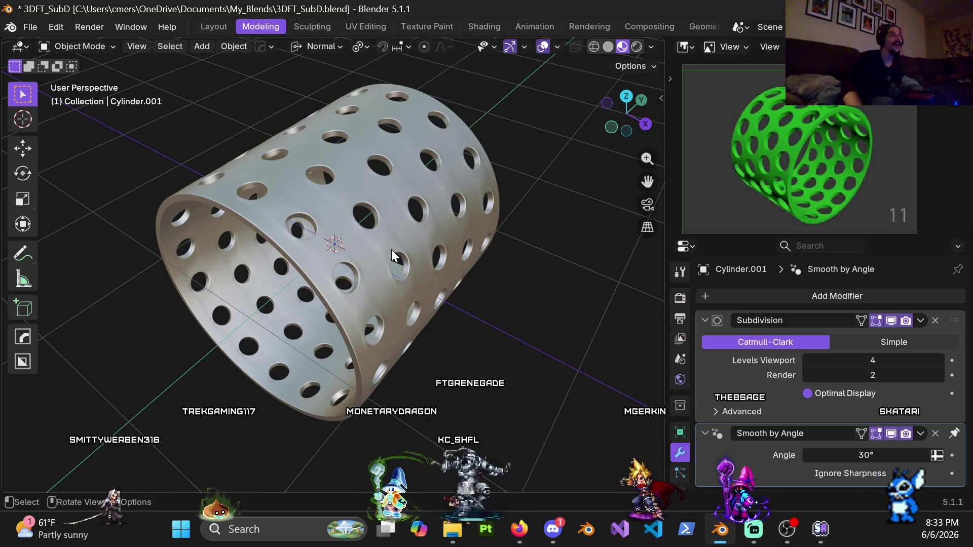
pyautogui.moveTo(200, 248)
pyautogui.mouseDown(button='middle')
pyautogui.moveTo(421, 239)
pyautogui.moveTo(333, 179)
pyautogui.moveTo(354, 226)
pyautogui.moveTo(314, 212)
pyautogui.moveTo(336, 250)
pyautogui.moveTo(320, 235)
pyautogui.mouseUp(button='middle')
pyautogui.scroll(4, 320, 235)
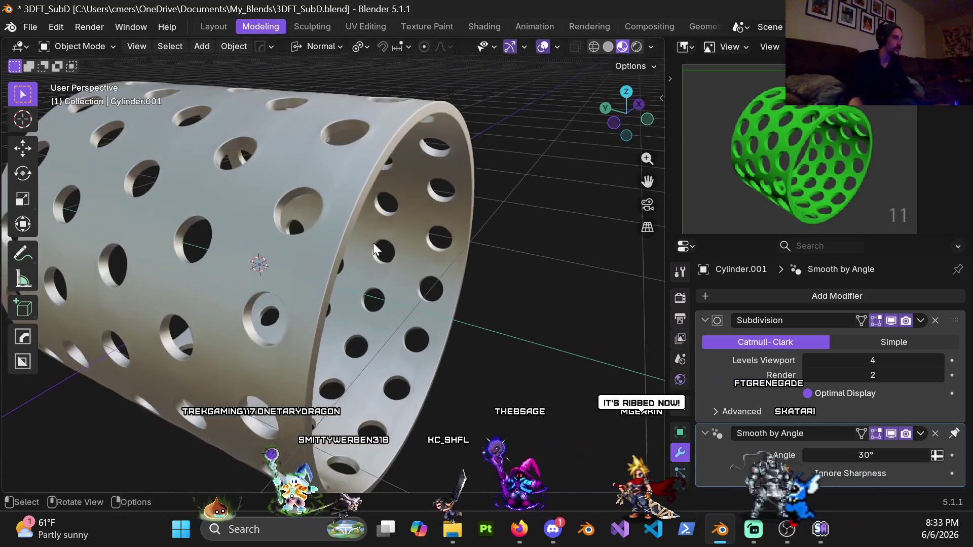
pyautogui.scroll(5, 319, 205)
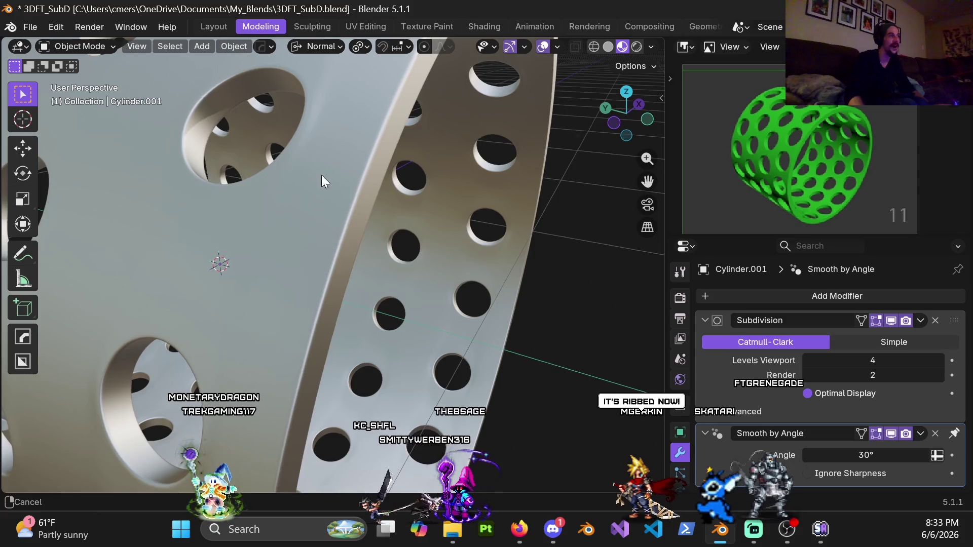
pyautogui.scroll(2, 348, 207)
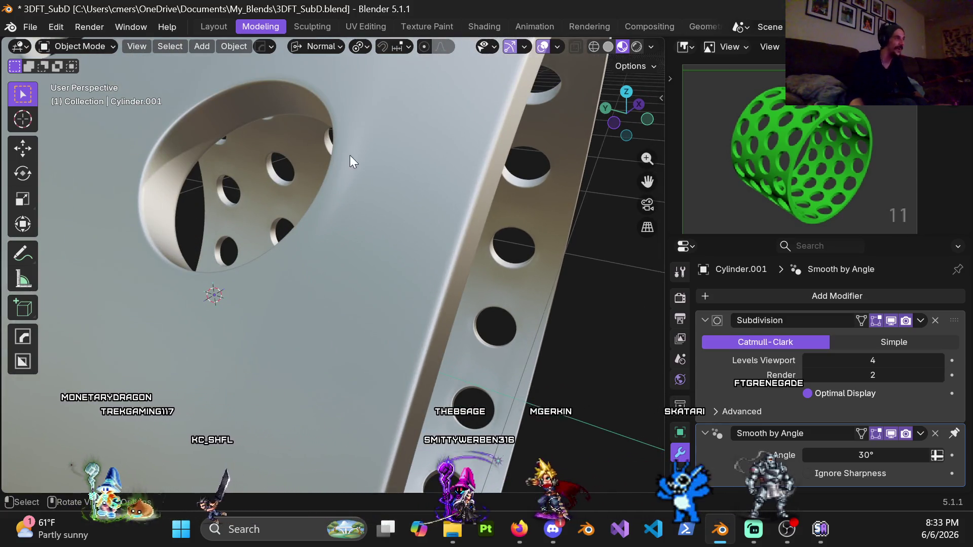
pyautogui.scroll(-10, 333, 246)
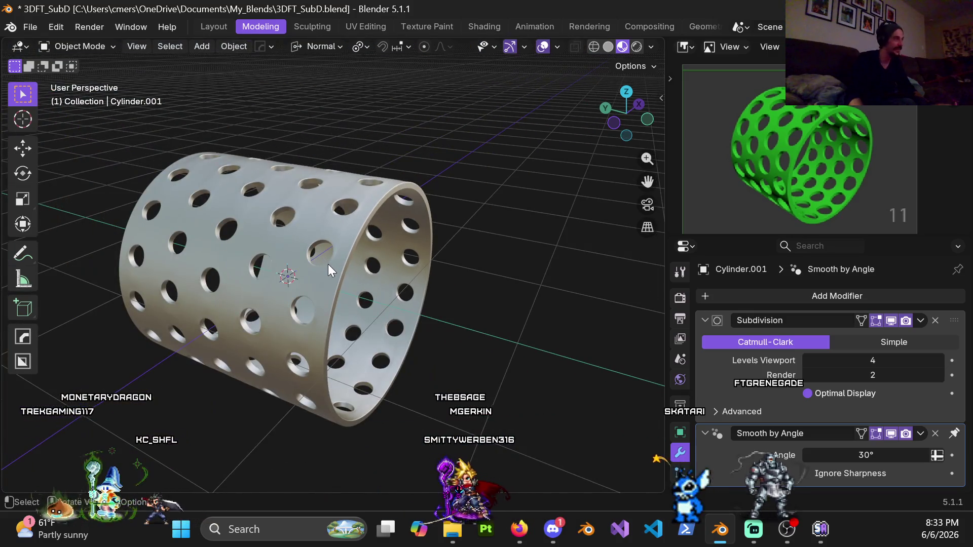
pyautogui.scroll(1, 339, 245)
pyautogui.moveTo(339, 260)
pyautogui.mouseDown(button='middle')
pyautogui.moveTo(393, 248)
pyautogui.moveTo(393, 228)
pyautogui.moveTo(355, 211)
pyautogui.moveTo(337, 218)
pyautogui.moveTo(346, 226)
pyautogui.moveTo(352, 191)
pyautogui.moveTo(331, 336)
pyautogui.mouseUp(button='middle')
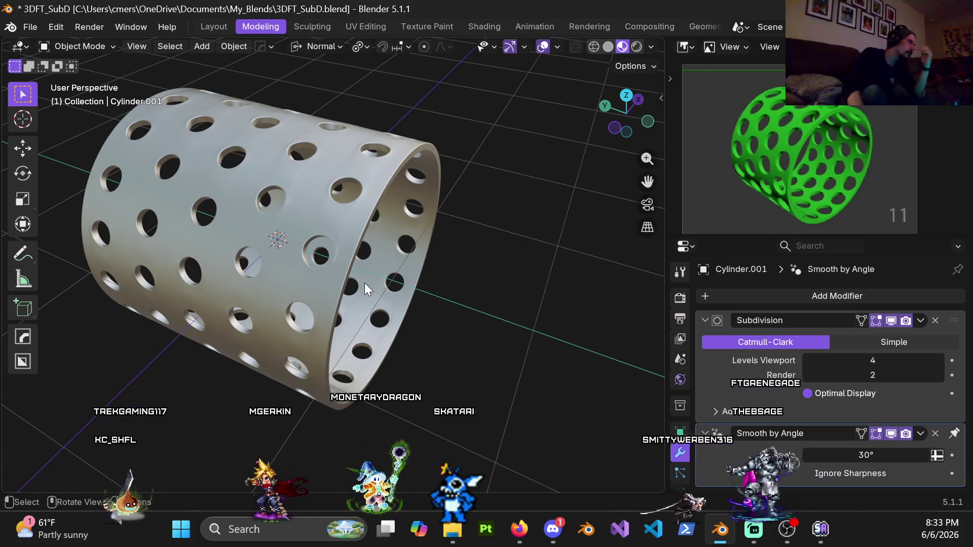
pyautogui.scroll(5, 346, 278)
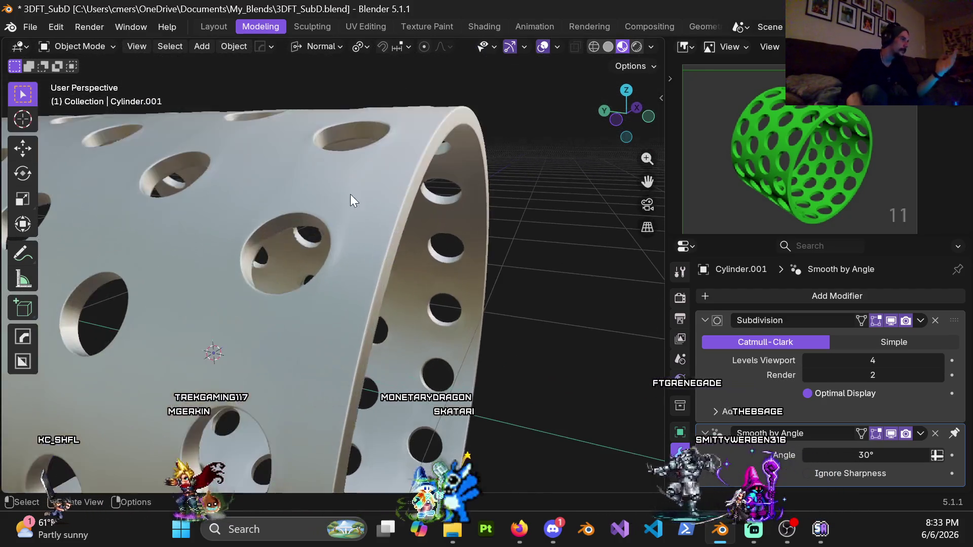
pyautogui.hotkey('ctrl', 'Tab')
pyautogui.click(453, 229)
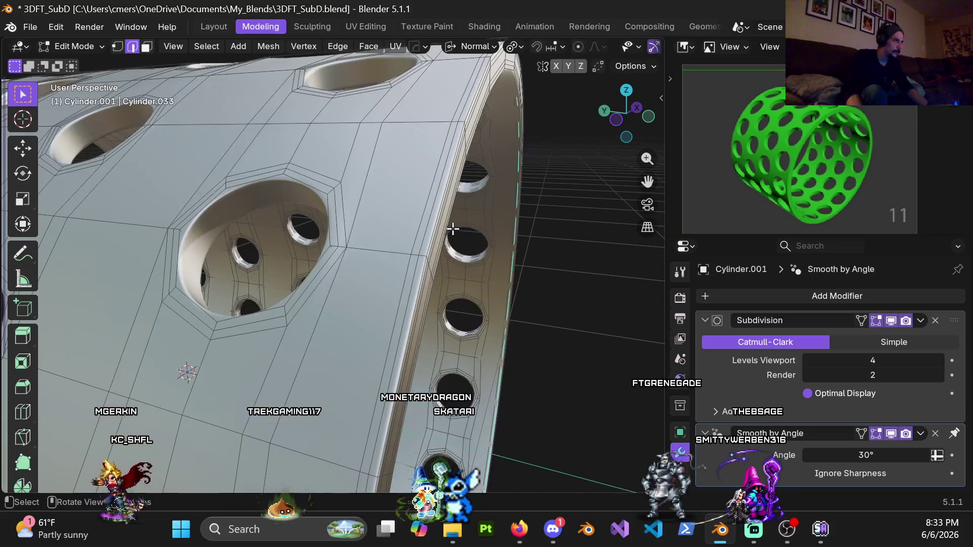
pyautogui.moveTo(401, 221)
pyautogui.mouseDown(button='middle')
pyautogui.moveTo(387, 230)
pyautogui.moveTo(404, 163)
pyautogui.moveTo(485, 157)
pyautogui.moveTo(504, 202)
pyautogui.moveTo(368, 168)
pyautogui.moveTo(363, 150)
pyautogui.moveTo(375, 213)
pyautogui.mouseUp(button='middle')
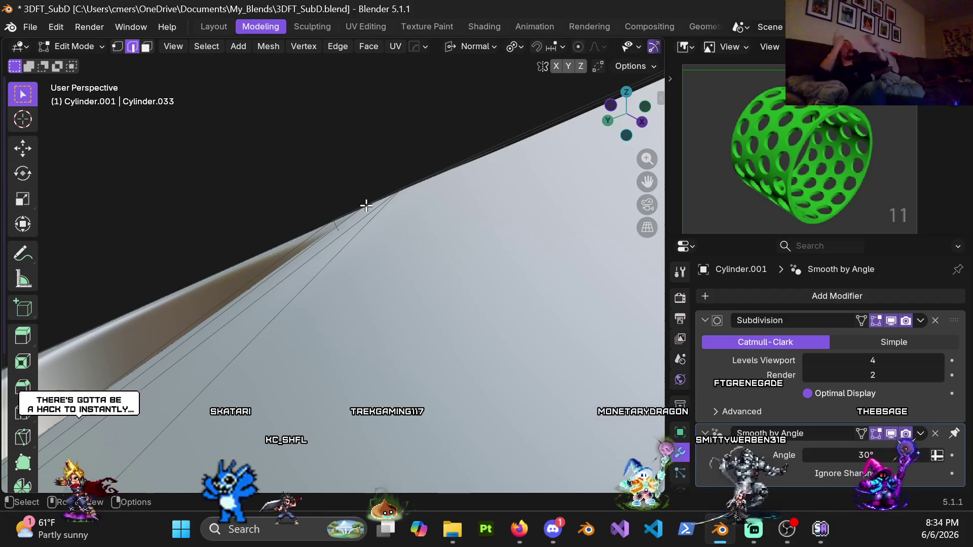
pyautogui.moveTo(359, 202); pyautogui.dragTo(407, 277, button='middle')
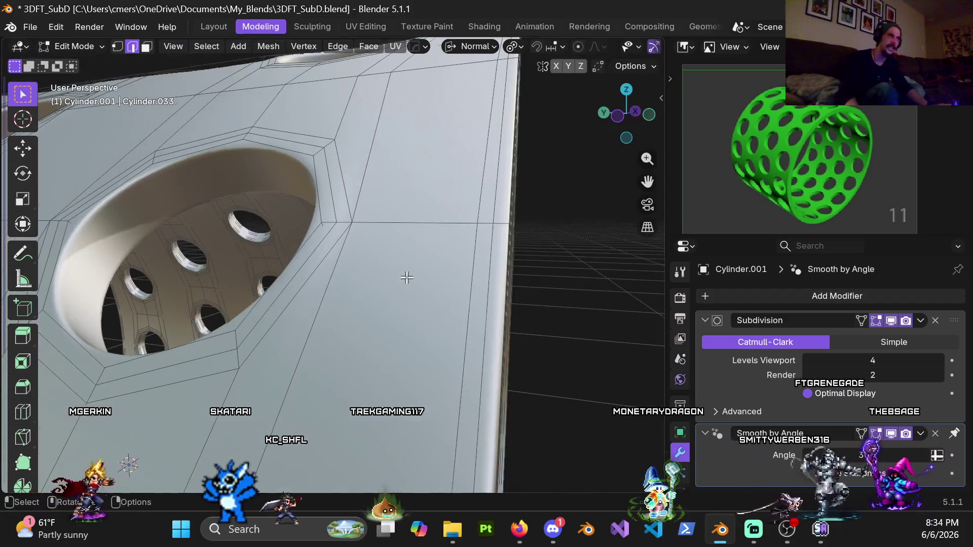
pyautogui.hotkey('ctrl', 'Tab')
pyautogui.click(234, 257)
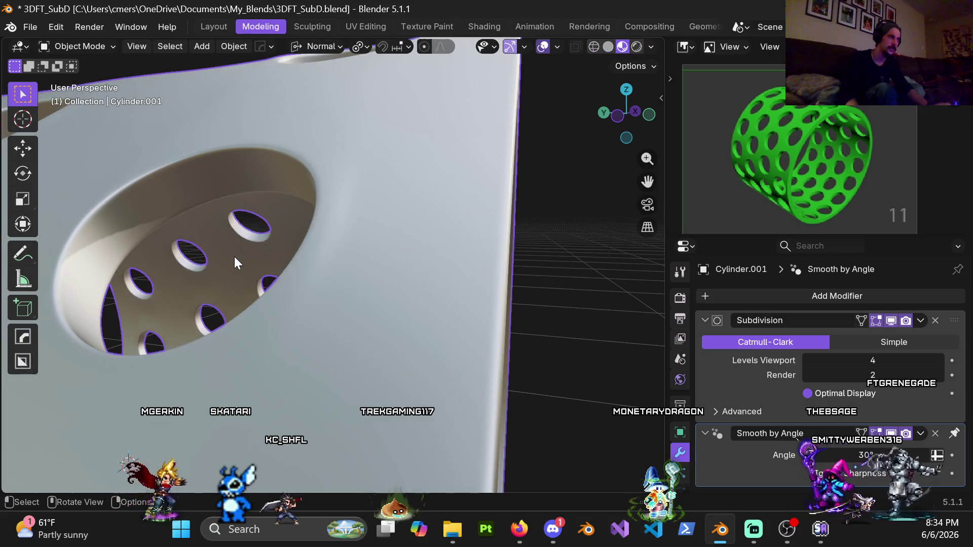
pyautogui.scroll(-5, 452, 281)
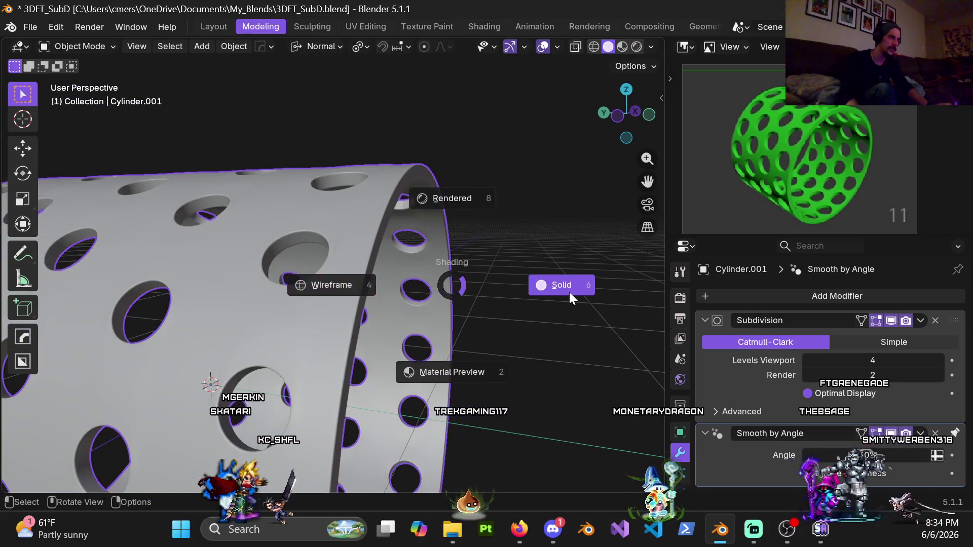
# - Return the cylinder to Edit Mode and display it in Wireframe shading
pyautogui.click(570, 291)
pyautogui.hotkey('ctrl', 'Tab')
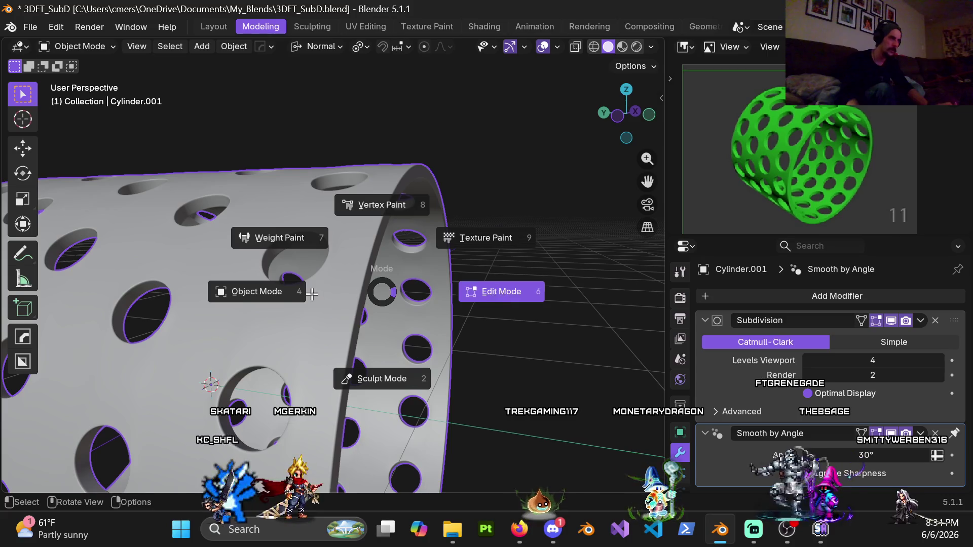
pyautogui.click(495, 296)
pyautogui.press('z')
pyautogui.click(266, 297)
pyautogui.moveTo(325, 286); pyautogui.dragTo(305, 305, button='middle')
# - Select all interior faces via Select All by Trait and inspect the tube from above and the side
pyautogui.click(204, 47)
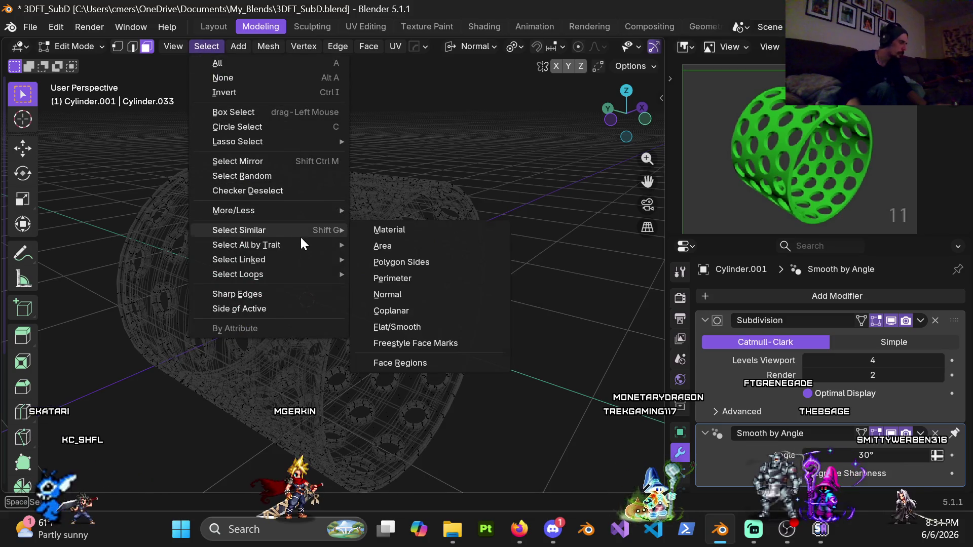
pyautogui.moveTo(299, 244)
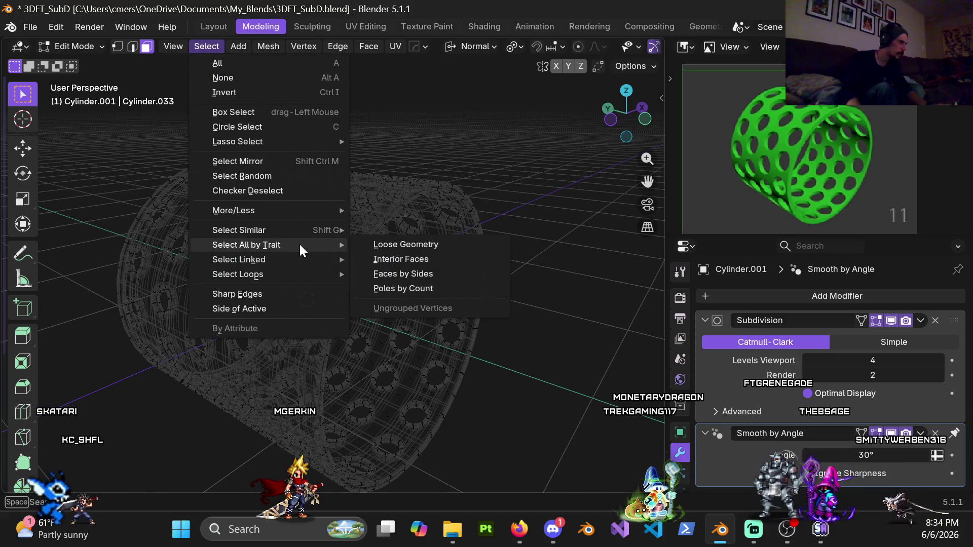
pyautogui.click(424, 263)
pyautogui.moveTo(424, 263)
pyautogui.mouseDown(button='middle')
pyautogui.moveTo(318, 251)
pyautogui.moveTo(324, 230)
pyautogui.mouseUp(button='middle')
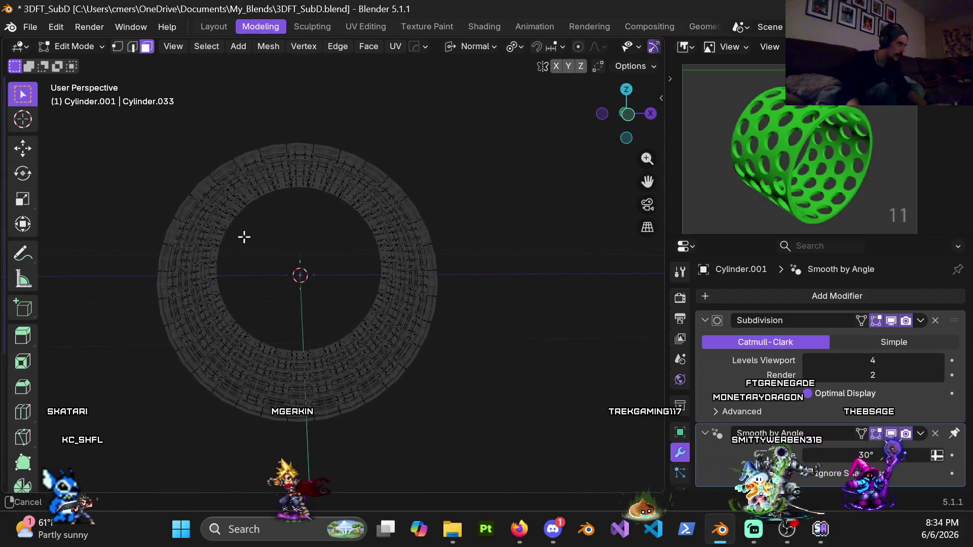
pyautogui.scroll(8, 360, 259)
pyautogui.scroll(-6, 443, 254)
pyautogui.moveTo(443, 254)
pyautogui.mouseDown(button='middle')
pyautogui.moveTo(446, 233)
pyautogui.moveTo(390, 250)
pyautogui.mouseUp(button='middle')
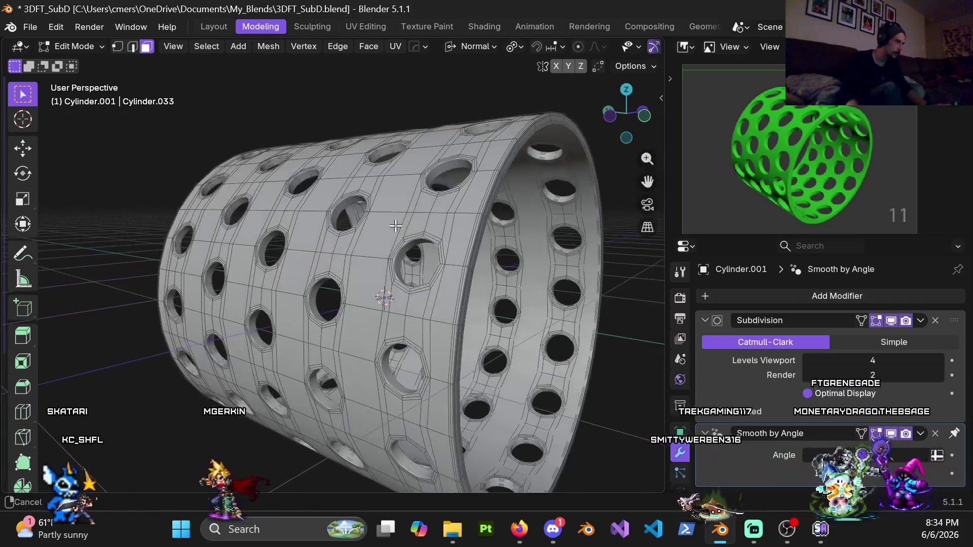
pyautogui.scroll(6, 421, 252)
# - In edge mode, loop-select the vertical edge ring beside the sleeve's rim and rip it open
pyautogui.moveTo(450, 254)
pyautogui.mouseDown(button='middle')
pyautogui.moveTo(394, 206)
pyautogui.moveTo(404, 178)
pyautogui.mouseUp(button='middle')
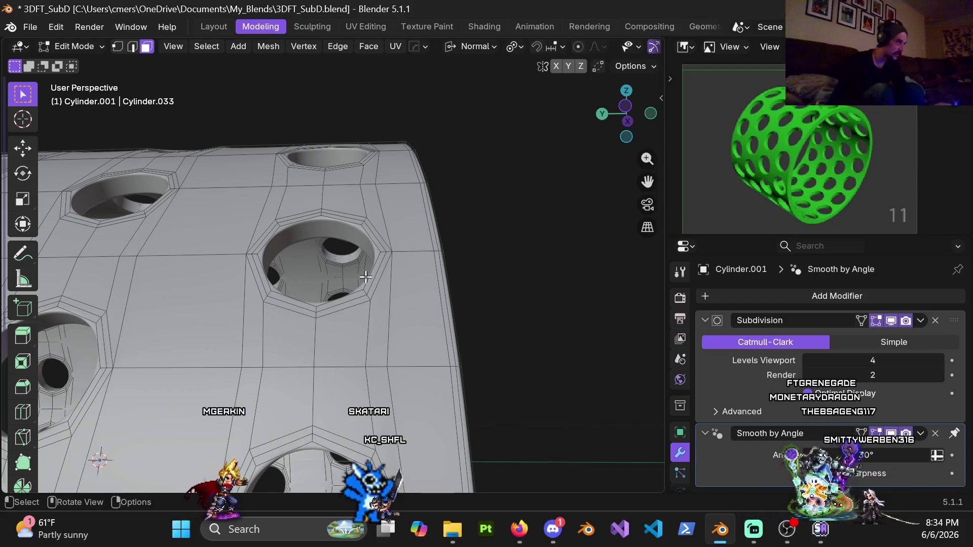
pyautogui.keyDown('alt'); pyautogui.click(395, 249); pyautogui.keyUp('alt')
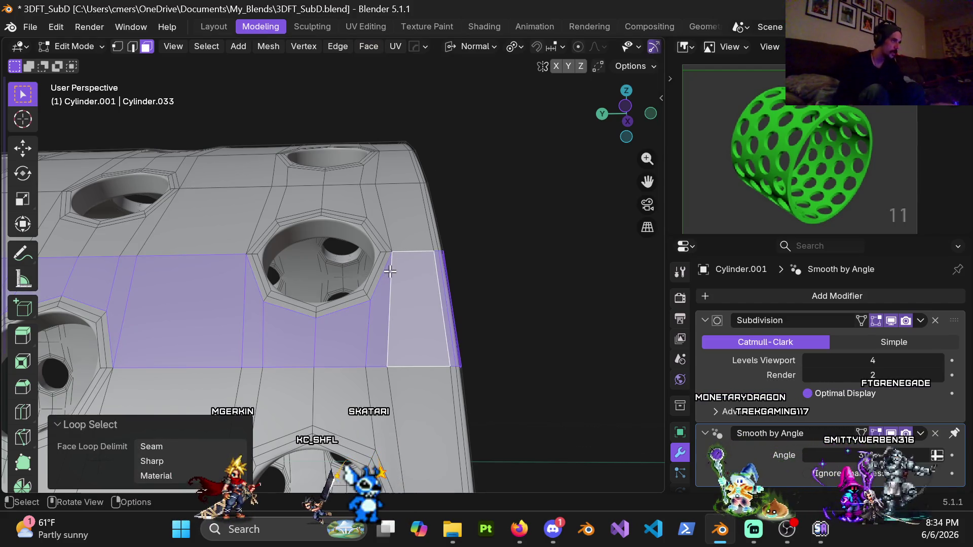
pyautogui.press('2')
pyautogui.keyDown('alt'); pyautogui.click(390, 230); pyautogui.keyUp('alt')
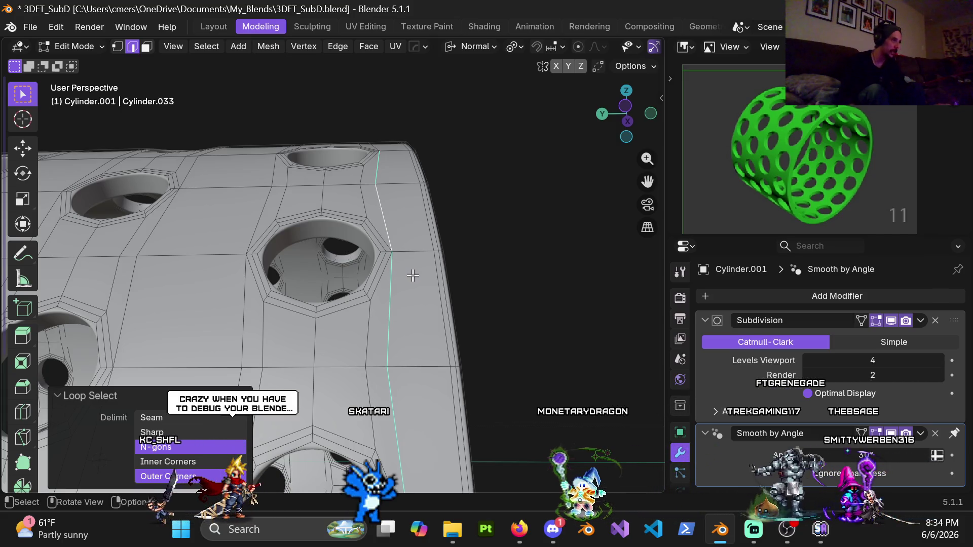
pyautogui.press('g')
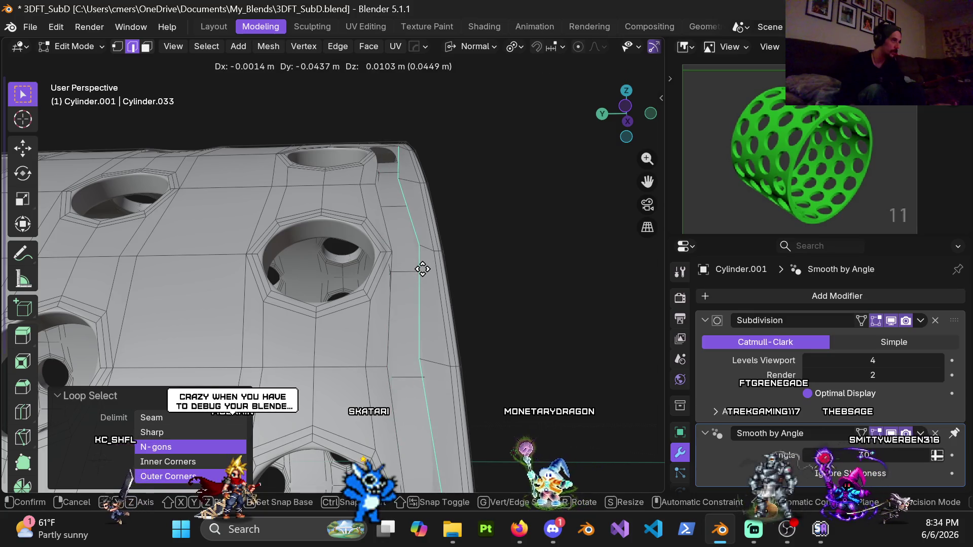
pyautogui.click(421, 271)
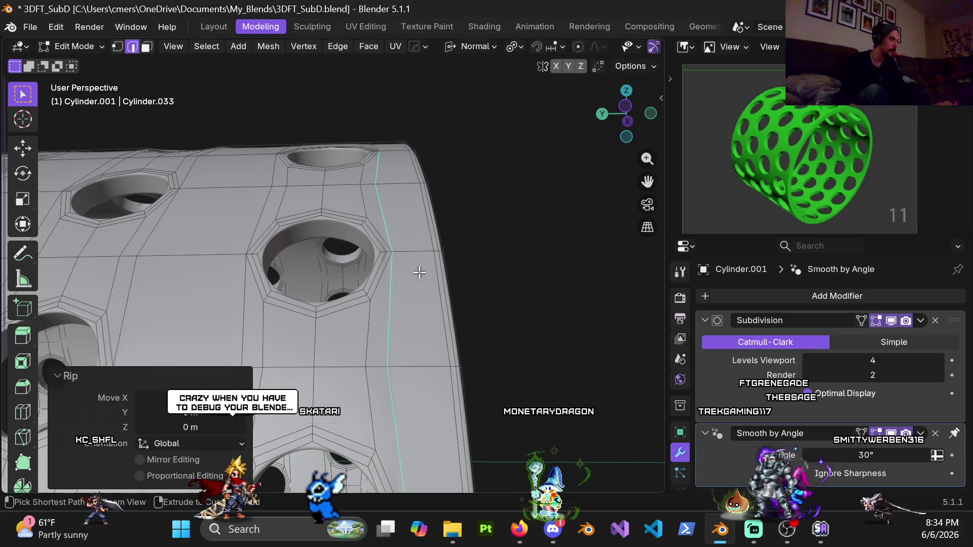
pyautogui.hotkey('ctrl', 'z')
pyautogui.scroll(-2, 419, 273)
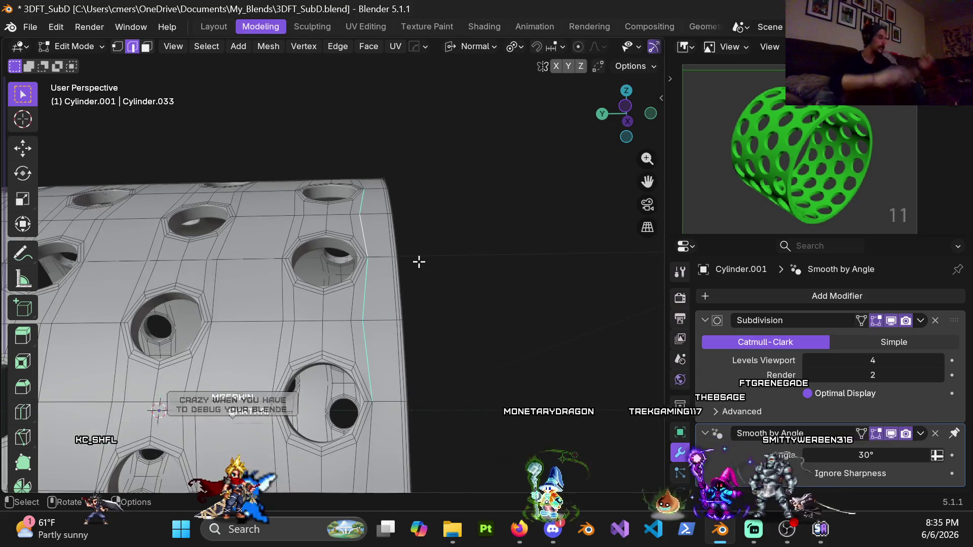
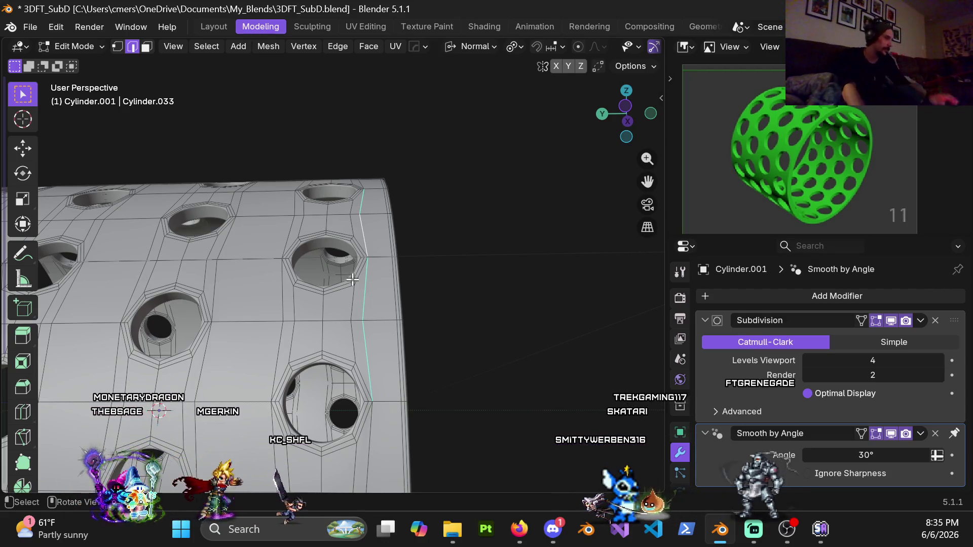
# - Set the Subdivision modifier's Levels Viewport to 0 to show the raw cylinder cage
pyautogui.moveTo(357, 307); pyautogui.dragTo(321, 316, button='middle')
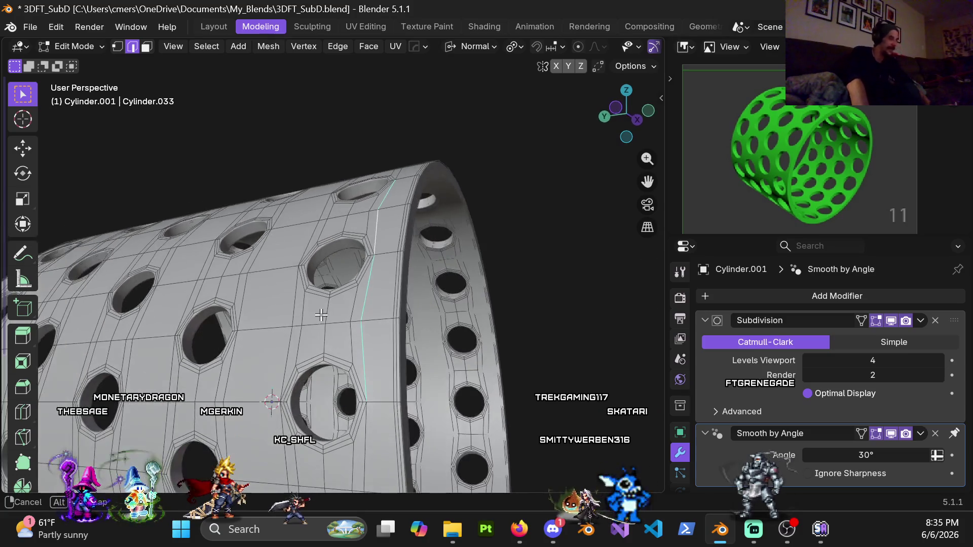
pyautogui.moveTo(368, 279); pyautogui.dragTo(396, 326, button='middle')
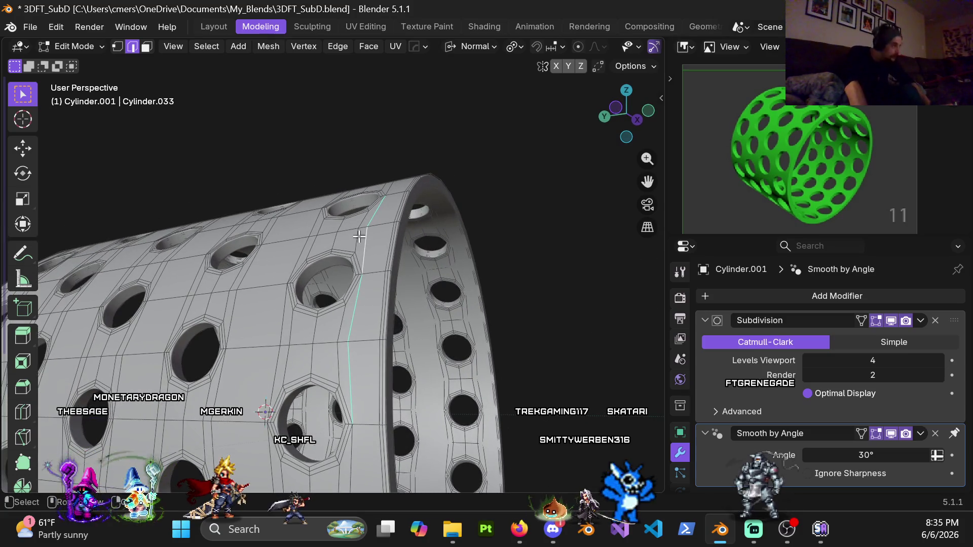
pyautogui.scroll(-2, 352, 245)
pyautogui.scroll(4, 329, 342)
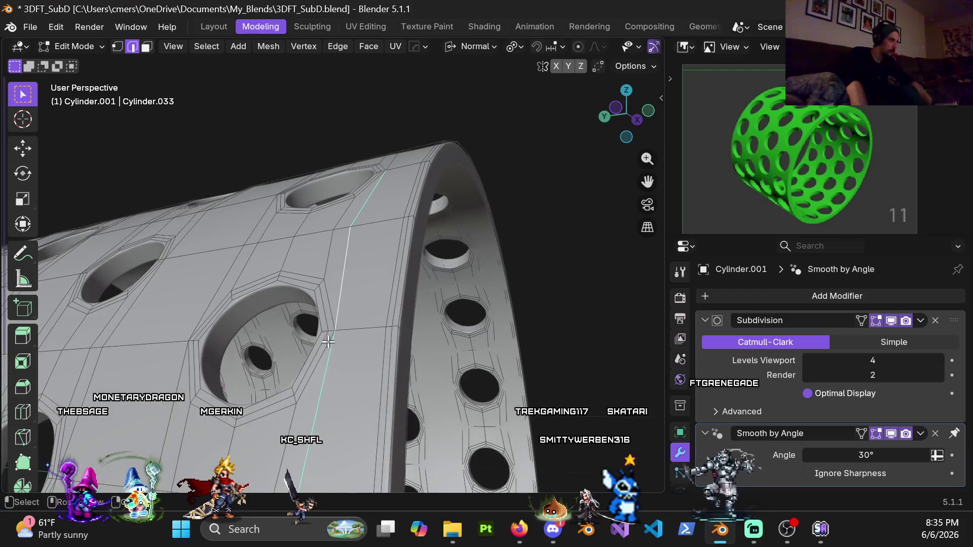
pyautogui.scroll(3, 348, 359)
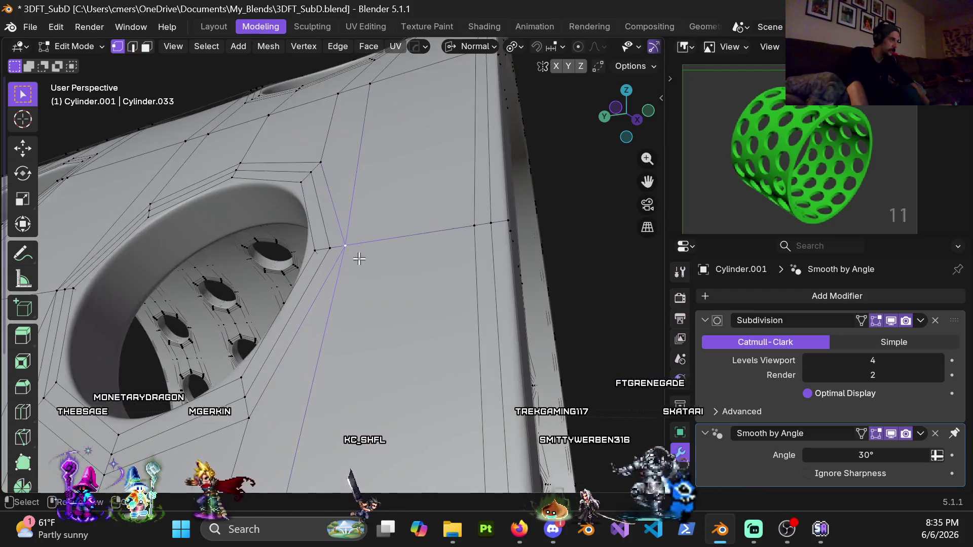
pyautogui.press('g')
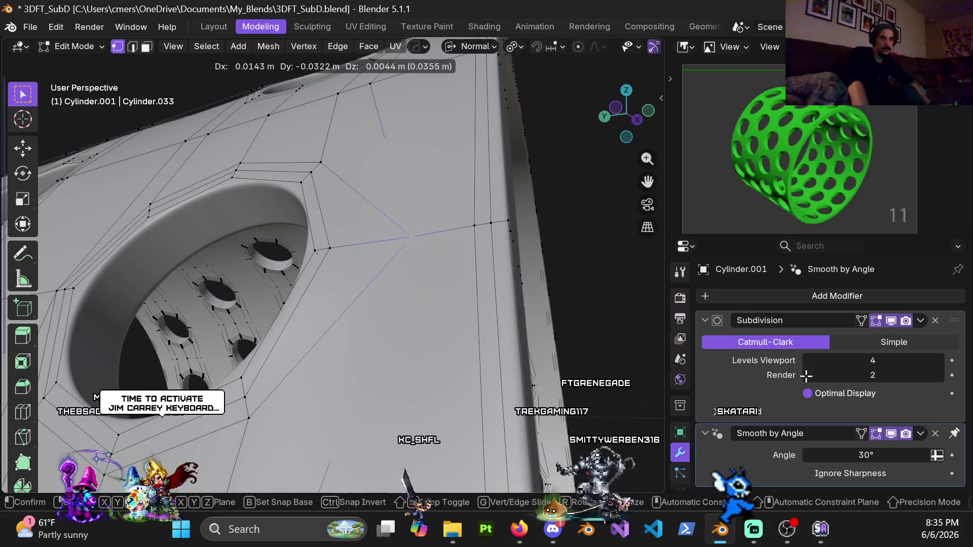
pyautogui.press('Escape')
pyautogui.doubleClick(875, 360)
pyautogui.write('0')
pyautogui.press('Return')
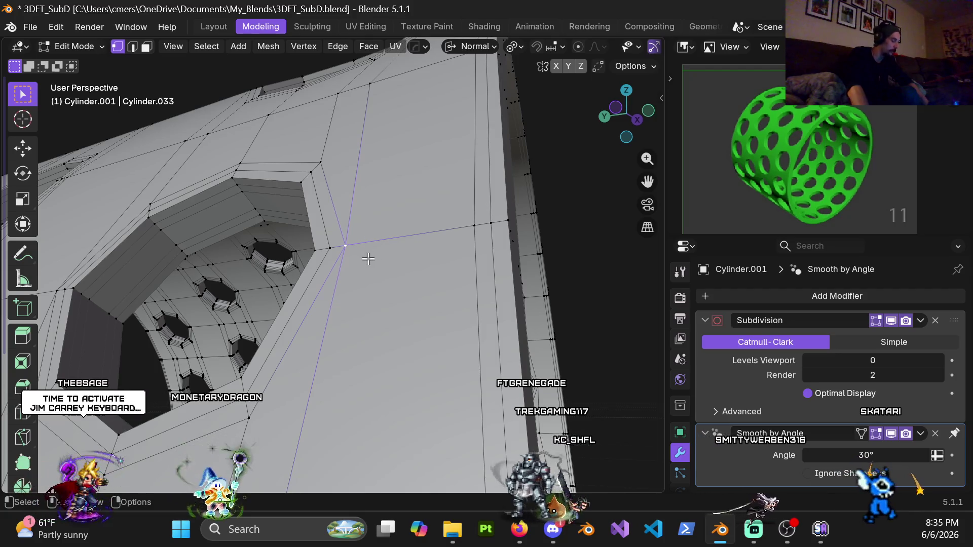
pyautogui.press('g')
pyautogui.press('Escape')
# - Add a loop cut beside the hole with Ctrl+R
pyautogui.moveTo(370, 274); pyautogui.dragTo(306, 183, button='middle')
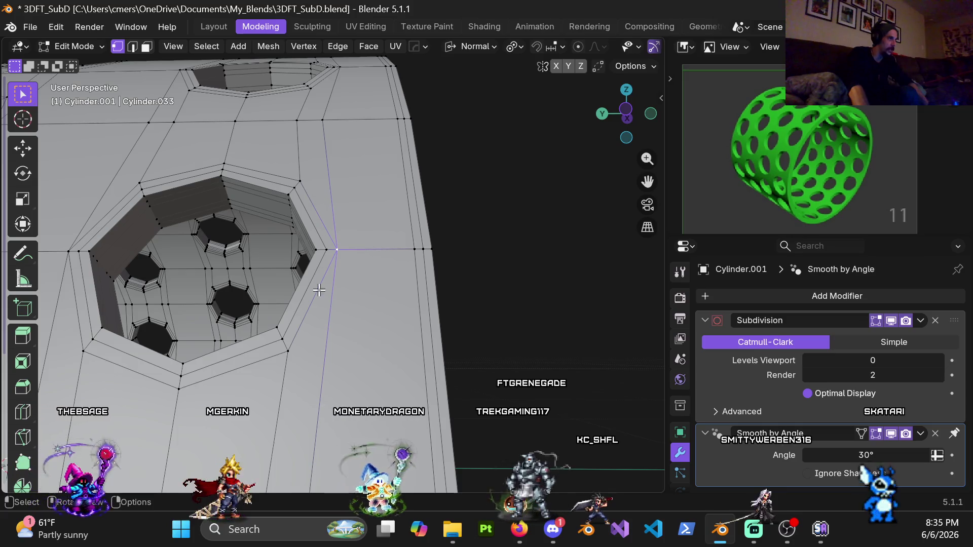
pyautogui.scroll(-3, 348, 253)
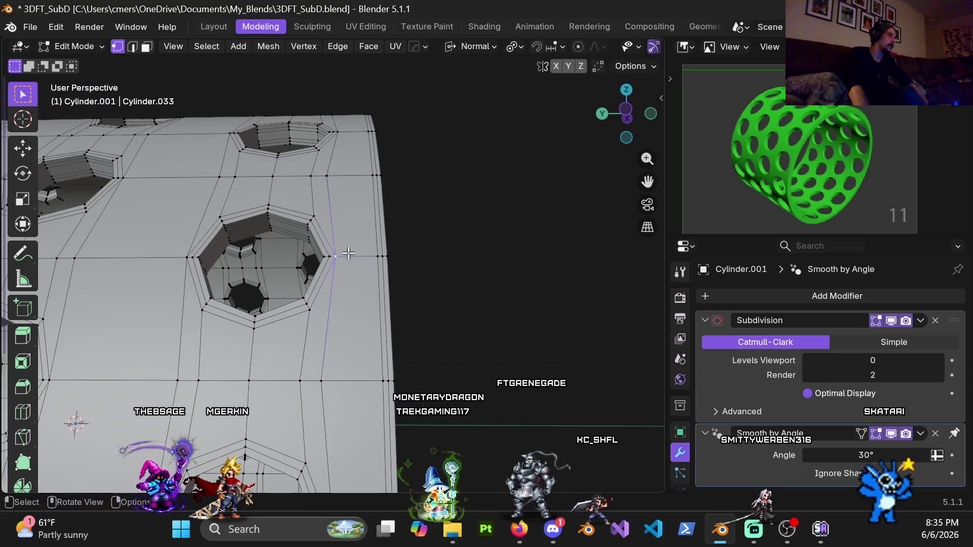
pyautogui.hotkey('ctrl', 'r')
pyautogui.click(348, 182)
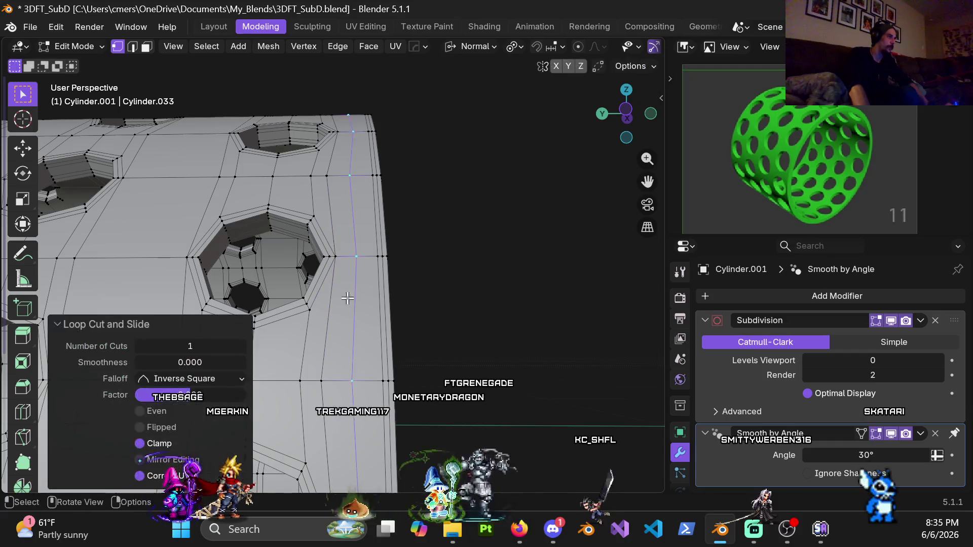
pyautogui.scroll(5, 347, 296)
pyautogui.scroll(-3, 339, 304)
# - Select the vertical edge loop next to the hole and dissolve it with Dissolve Edges
pyautogui.keyDown('alt'); pyautogui.click(330, 316); pyautogui.keyUp('alt')
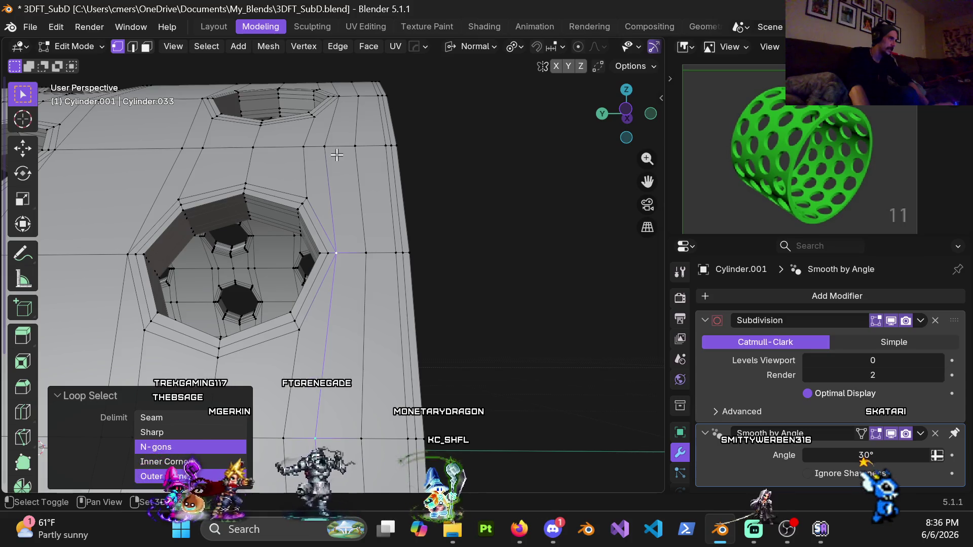
pyautogui.press('2')
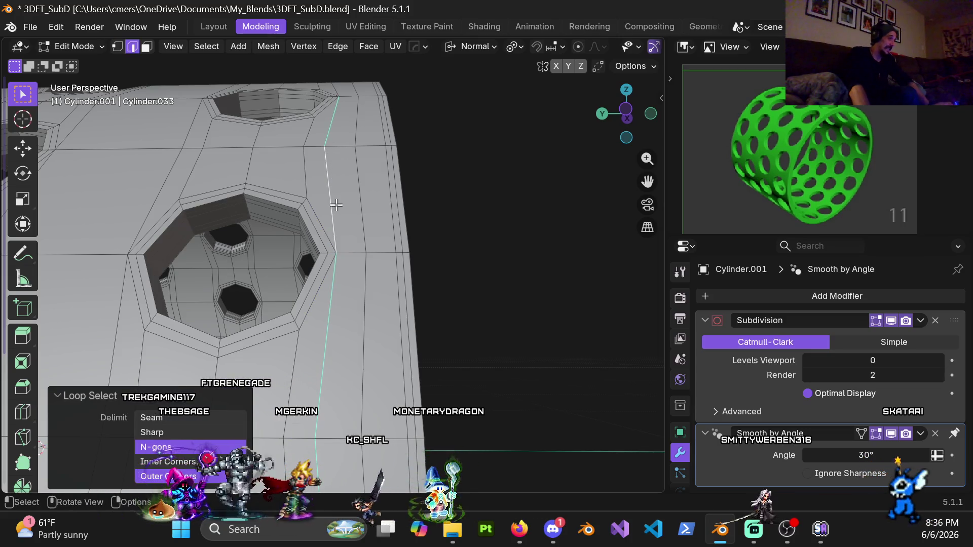
pyautogui.press('x')
pyautogui.click(327, 265)
pyautogui.scroll(-2, 334, 282)
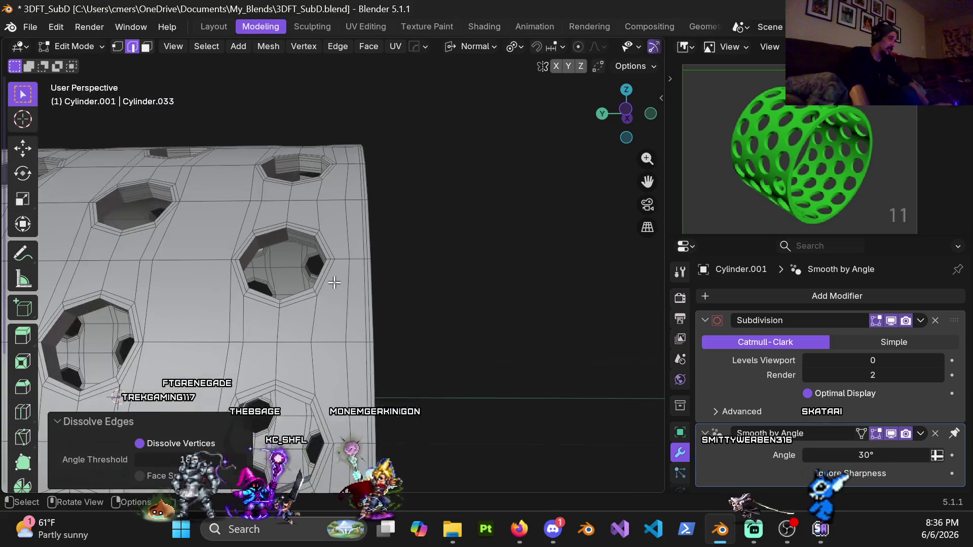
# - Check the holes, then return the cylinder to Object Mode
pyautogui.moveTo(334, 283)
pyautogui.mouseDown(button='middle')
pyautogui.moveTo(325, 146)
pyautogui.moveTo(346, 185)
pyautogui.moveTo(347, 134)
pyautogui.mouseUp(button='middle')
pyautogui.hotkey('ctrl', 'Tab')
pyautogui.click(400, 257)
pyautogui.moveTo(403, 230); pyautogui.dragTo(358, 256, button='middle')
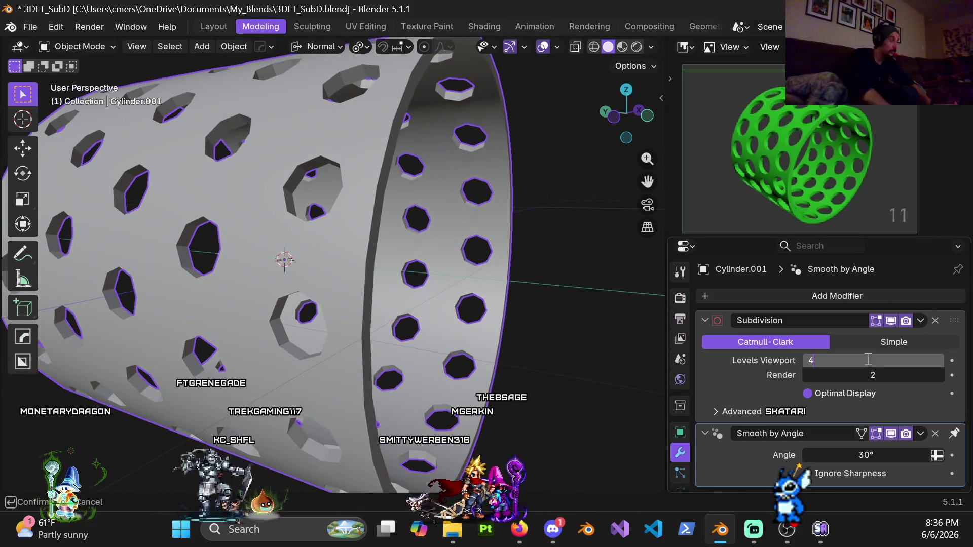
pyautogui.press('Return')
pyautogui.moveTo(335, 169)
pyautogui.mouseDown(button='middle')
pyautogui.moveTo(348, 193)
pyautogui.moveTo(398, 157)
pyautogui.moveTo(351, 160)
pyautogui.moveTo(373, 108)
pyautogui.moveTo(394, 141)
pyautogui.moveTo(337, 288)
pyautogui.moveTo(369, 178)
pyautogui.moveTo(324, 277)
pyautogui.moveTo(391, 241)
pyautogui.moveTo(312, 244)
pyautogui.mouseUp(button='middle')
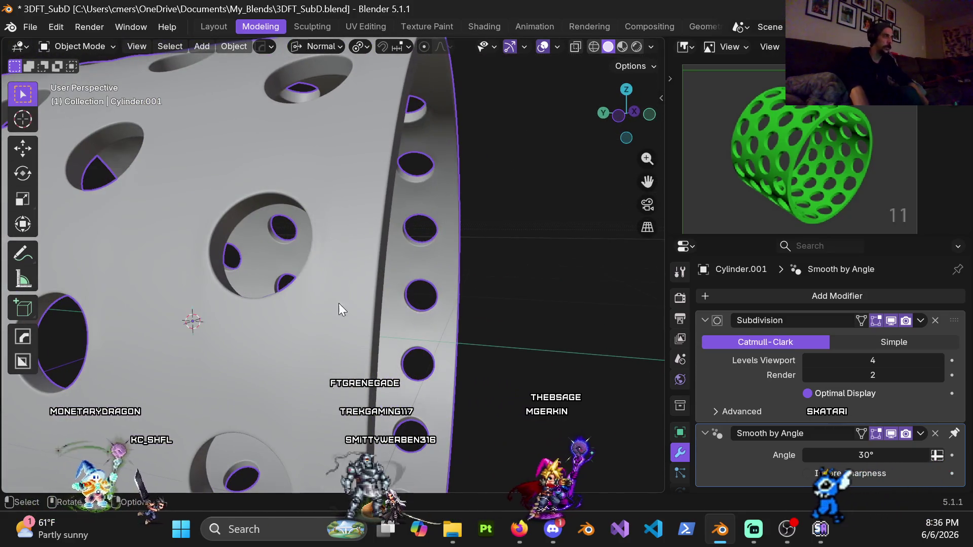
pyautogui.hotkey('ctrl', 'Tab')
pyautogui.click(486, 332)
pyautogui.moveTo(486, 333)
pyautogui.mouseDown(button='middle')
pyautogui.moveTo(357, 242)
pyautogui.moveTo(352, 143)
pyautogui.moveTo(335, 137)
pyautogui.moveTo(363, 134)
pyautogui.moveTo(369, 265)
pyautogui.moveTo(372, 254)
pyautogui.moveTo(337, 274)
pyautogui.mouseUp(button='middle')
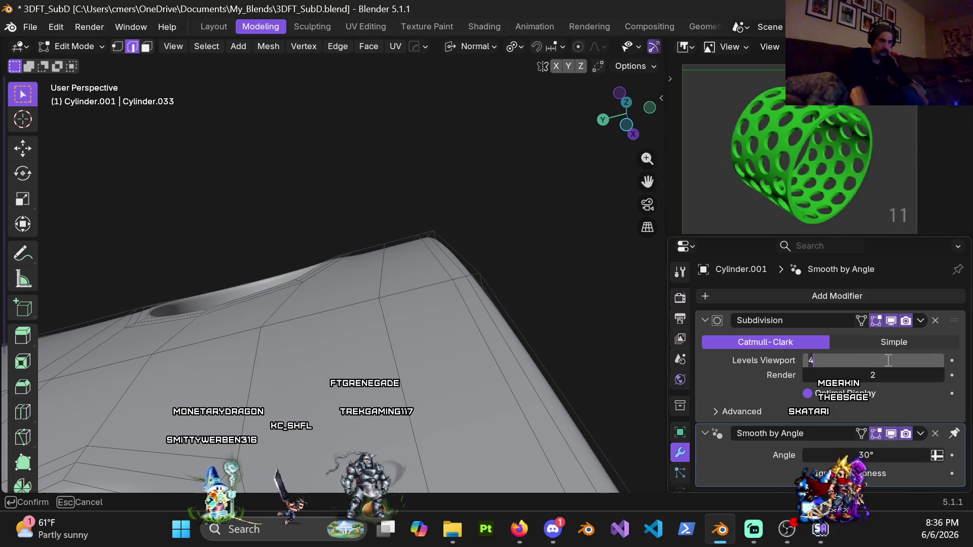
pyautogui.write('0')
pyautogui.press('Return')
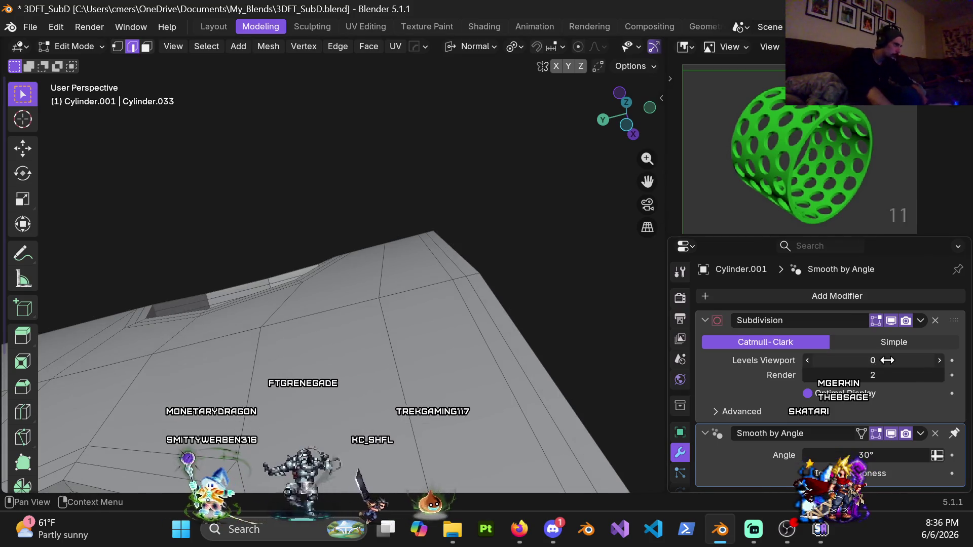
pyautogui.moveTo(370, 280)
pyautogui.mouseDown(button='middle')
pyautogui.moveTo(390, 274)
pyautogui.moveTo(413, 413)
pyautogui.moveTo(452, 348)
pyautogui.moveTo(426, 325)
pyautogui.moveTo(339, 321)
pyautogui.moveTo(473, 330)
pyautogui.moveTo(428, 303)
pyautogui.moveTo(375, 364)
pyautogui.moveTo(383, 398)
pyautogui.moveTo(397, 404)
pyautogui.moveTo(383, 422)
pyautogui.moveTo(463, 282)
pyautogui.moveTo(527, 245)
pyautogui.moveTo(501, 250)
pyautogui.moveTo(482, 363)
pyautogui.moveTo(491, 386)
pyautogui.moveTo(400, 218)
pyautogui.mouseUp(button='middle')
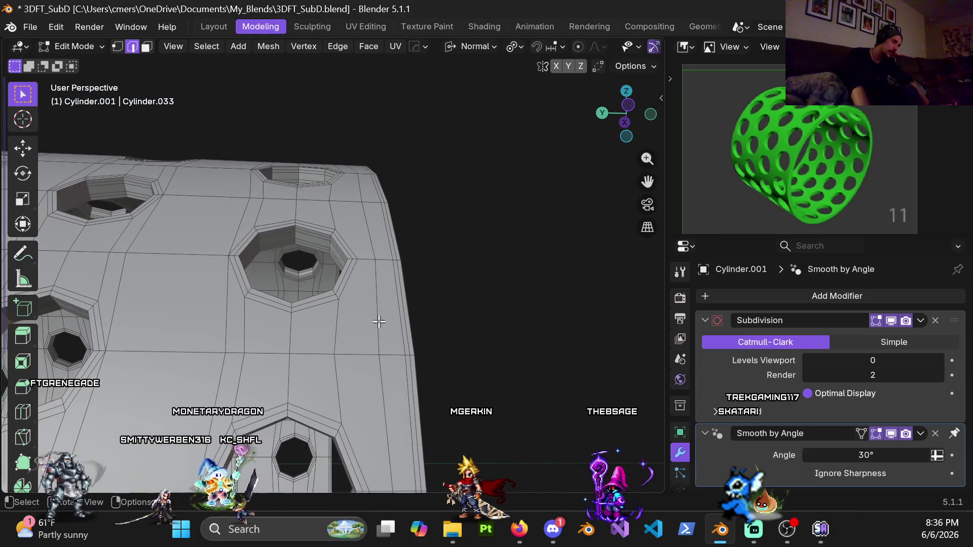
# - Set the cylinder's viewport subdivision back to level 4 with Ctrl+4
pyautogui.keyDown('shift'); pyautogui.moveTo(378, 321); pyautogui.dragTo(363, 261, button='middle'); pyautogui.keyUp('shift')
pyautogui.keyDown('ctrl'); pyautogui.moveTo(360, 200); pyautogui.dragTo(360, 301, button='middle'); pyautogui.keyUp('ctrl')
pyautogui.moveTo(353, 349)
pyautogui.mouseDown(button='middle')
pyautogui.moveTo(360, 300)
pyautogui.moveTo(358, 335)
pyautogui.moveTo(335, 263)
pyautogui.mouseUp(button='middle')
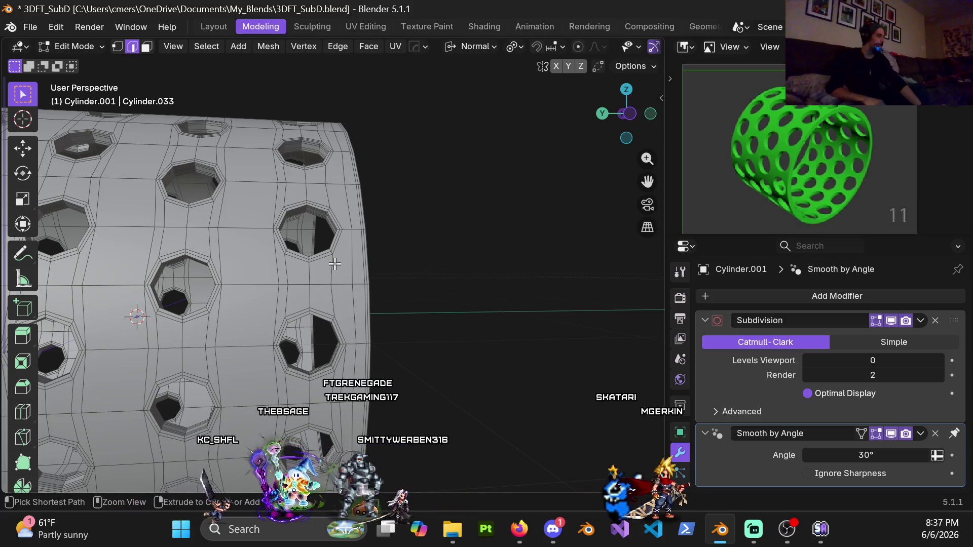
pyautogui.press('Tab')
pyautogui.hotkey('ctrl', '4')
pyautogui.press('Tab')
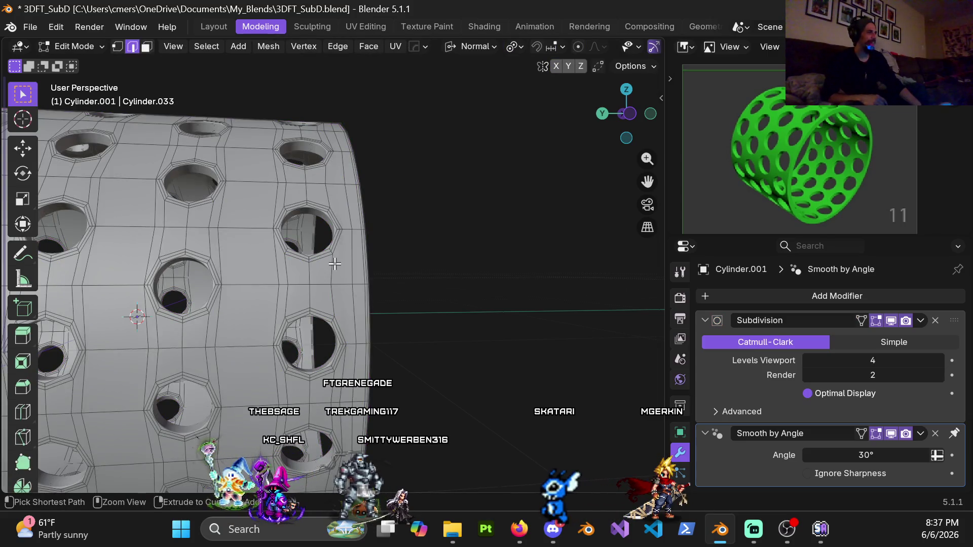
# - Select a face loop around the cylinder to inspect it, deselect it, and return to Object Mode
pyautogui.keyDown('alt'); pyautogui.click(335, 264); pyautogui.keyUp('alt')
pyautogui.press('3')
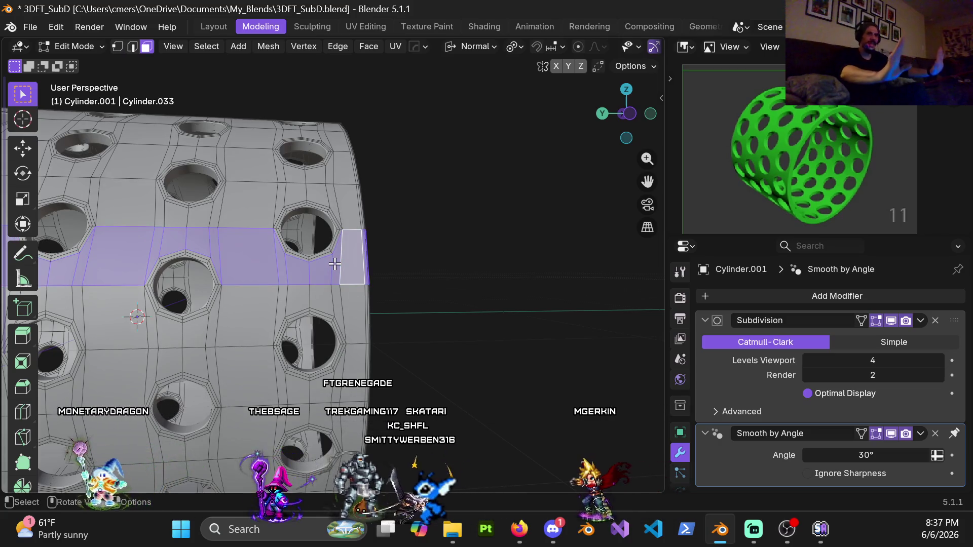
pyautogui.click(448, 280)
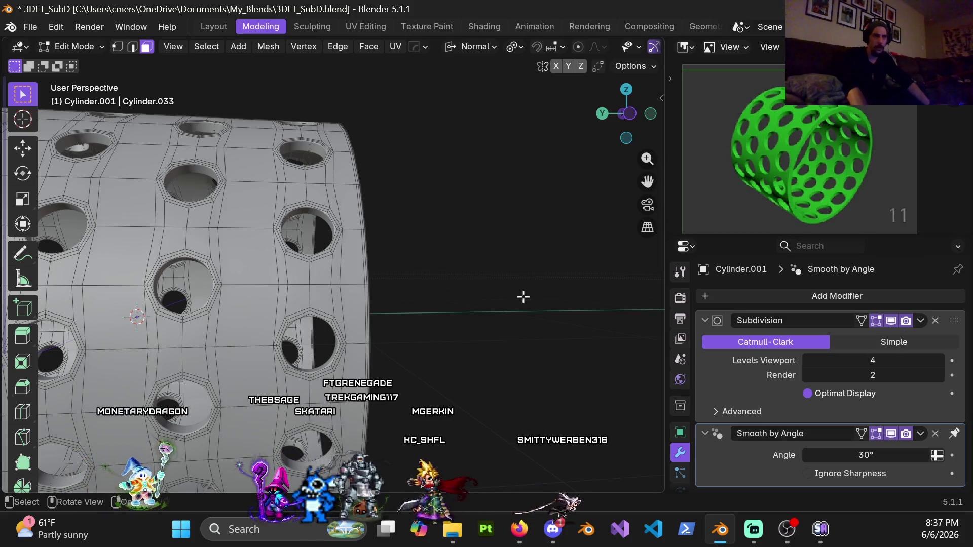
pyautogui.scroll(-4, 515, 288)
pyautogui.hotkey('ctrl', 'Tab')
pyautogui.click(309, 285)
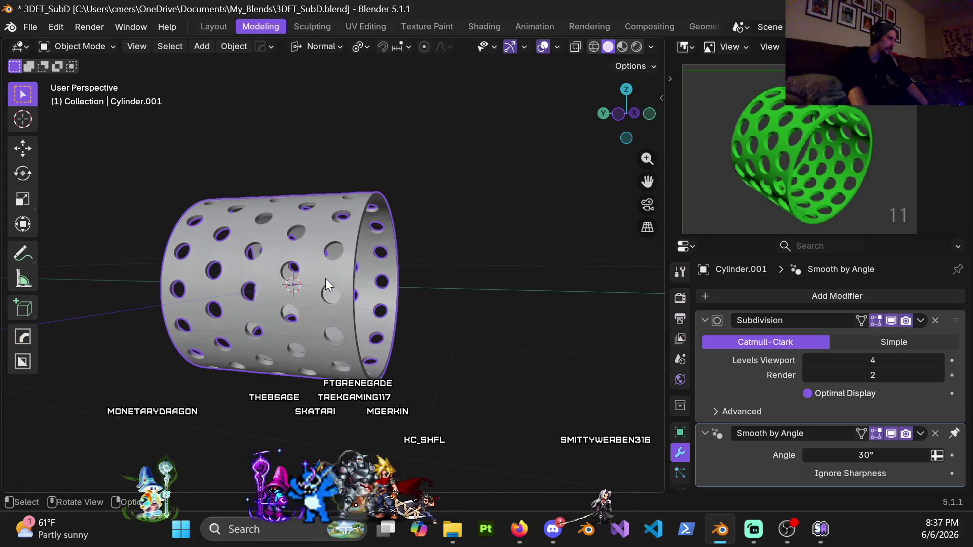
# - Unhide all hidden models with Alt+H and deselect them
pyautogui.scroll(-10, 330, 296)
pyautogui.moveTo(306, 300)
pyautogui.mouseDown(button='middle')
pyautogui.moveTo(282, 324)
pyautogui.moveTo(238, 287)
pyautogui.mouseUp(button='middle')
pyautogui.hotkey('alt', 'h')
pyautogui.hotkey('alt', 'a')
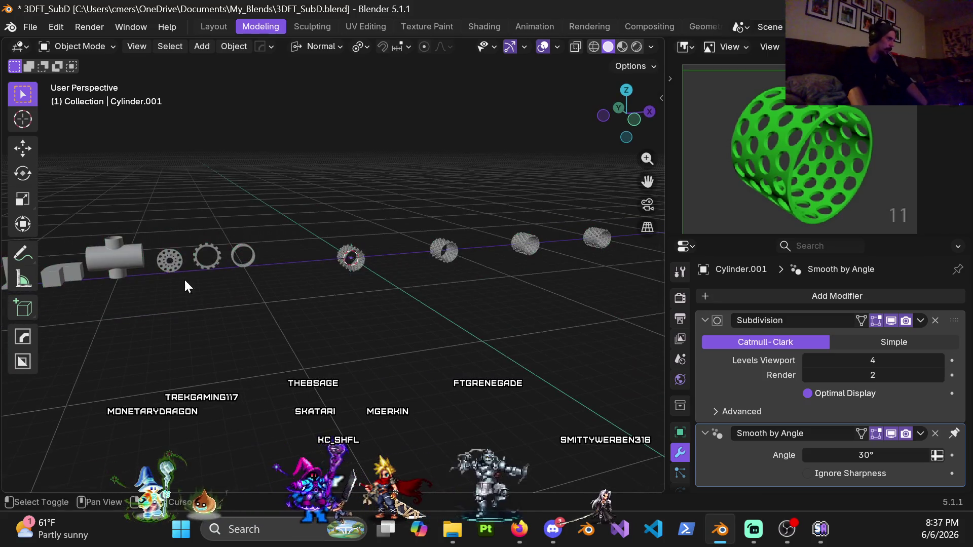
pyautogui.scroll(8, 398, 311)
pyautogui.keyDown('shift'); pyautogui.moveTo(399, 310); pyautogui.dragTo(130, 310, button='middle'); pyautogui.keyUp('shift')
pyautogui.scroll(2, 330, 282)
# - Select the holed disc Shape.8, enter Edit Mode, and inspect its mesh topology
pyautogui.click(322, 268)
pyautogui.hotkey('ctrl', 'Tab')
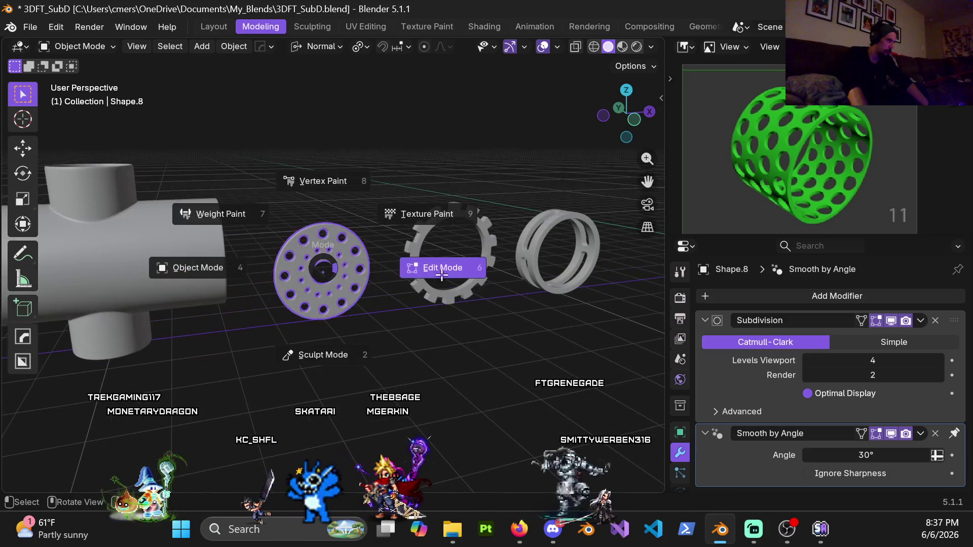
pyautogui.click(367, 274)
pyautogui.scroll(4, 367, 273)
pyautogui.scroll(8, 367, 274)
pyautogui.moveTo(367, 274); pyautogui.dragTo(375, 300, button='middle')
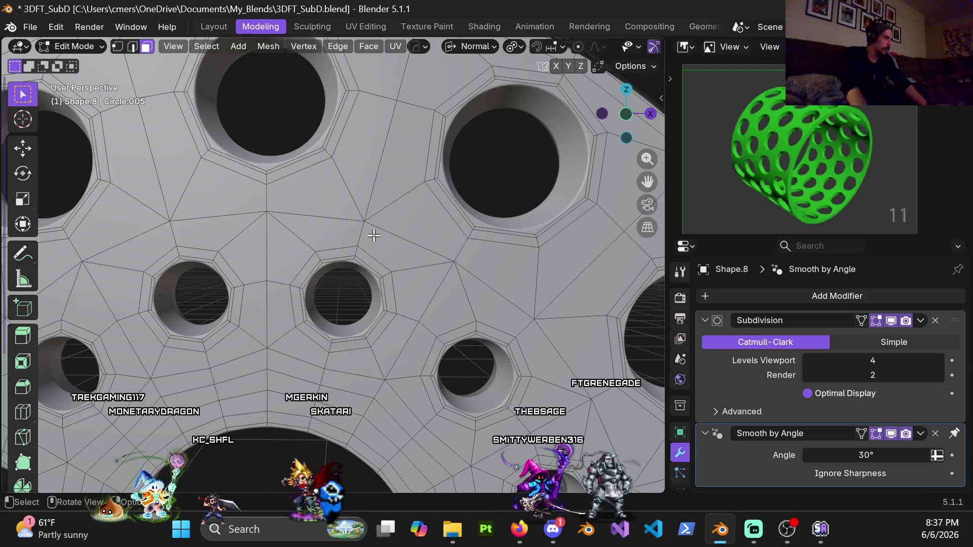
pyautogui.keyDown('shift'); pyautogui.moveTo(374, 235); pyautogui.dragTo(368, 243, button='middle'); pyautogui.keyUp('shift')
pyautogui.moveTo(509, 221)
pyautogui.keyDown('shift'); pyautogui.mouseDown(button='middle')
pyautogui.moveTo(348, 262)
pyautogui.moveTo(400, 230)
pyautogui.moveTo(456, 223)
pyautogui.moveTo(325, 264)
pyautogui.moveTo(317, 290)
pyautogui.moveTo(263, 289)
pyautogui.moveTo(315, 265)
pyautogui.moveTo(355, 228)
pyautogui.mouseUp(button='middle'); pyautogui.keyUp('shift')
pyautogui.scroll(-3, 406, 191)
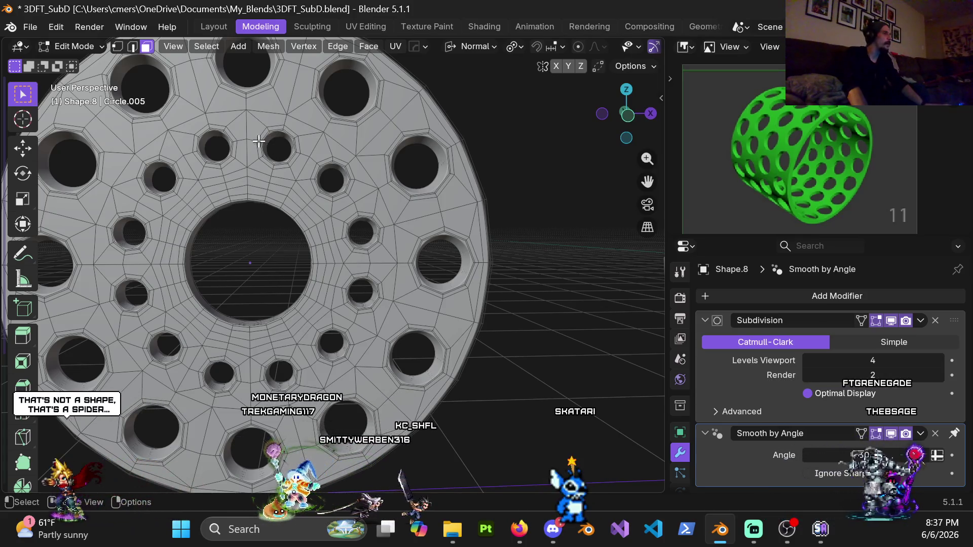
pyautogui.hotkey('ctrl', 'r')
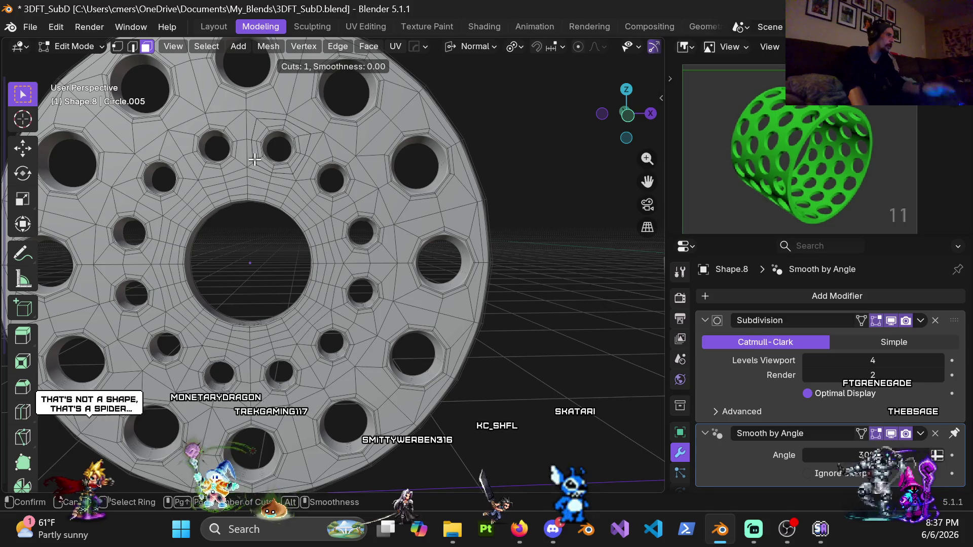
pyautogui.press('Escape')
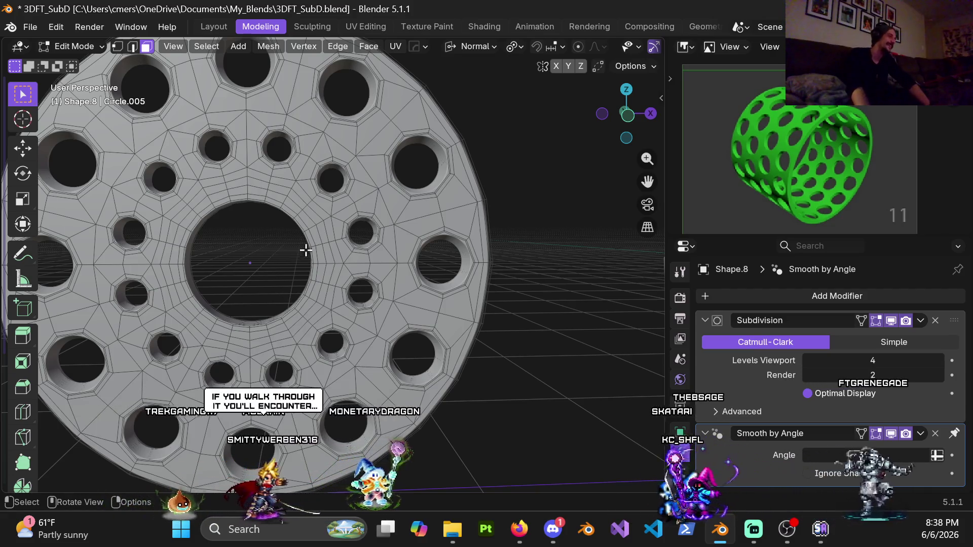
pyautogui.scroll(-5, 335, 217)
pyautogui.scroll(3, 309, 215)
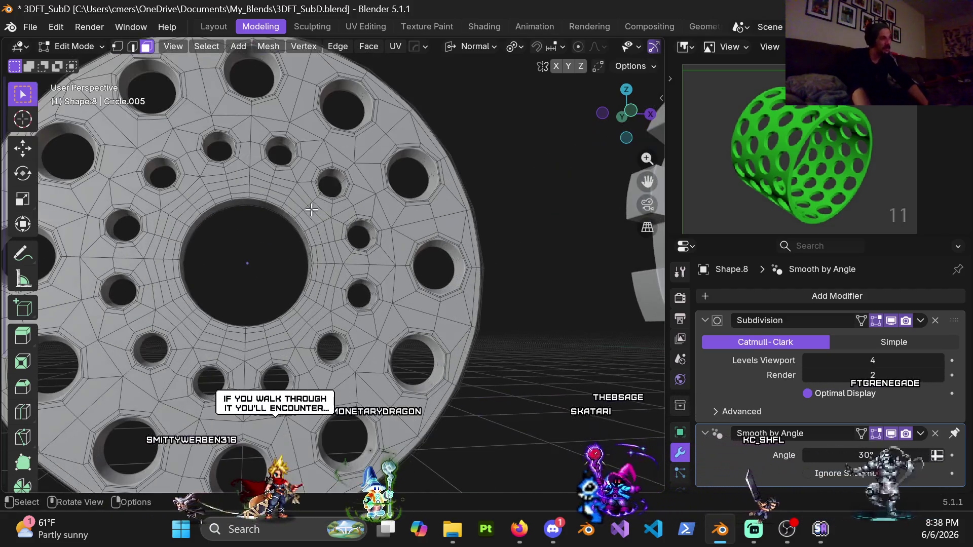
pyautogui.scroll(2, 311, 260)
pyautogui.scroll(-2, 250, 261)
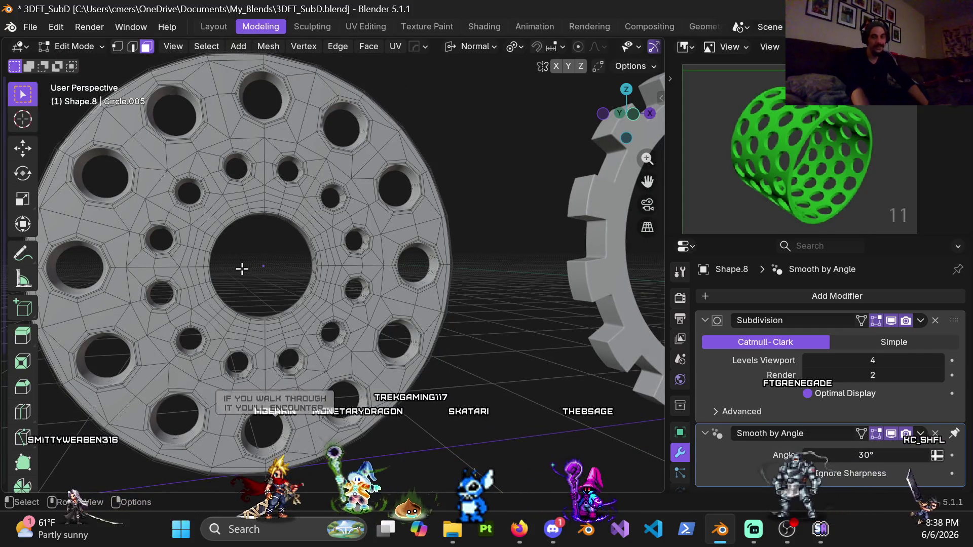
pyautogui.scroll(-3, 320, 288)
pyautogui.moveTo(327, 288)
pyautogui.mouseDown(button='middle')
pyautogui.moveTo(423, 304)
pyautogui.moveTo(270, 295)
pyautogui.mouseUp(button='middle')
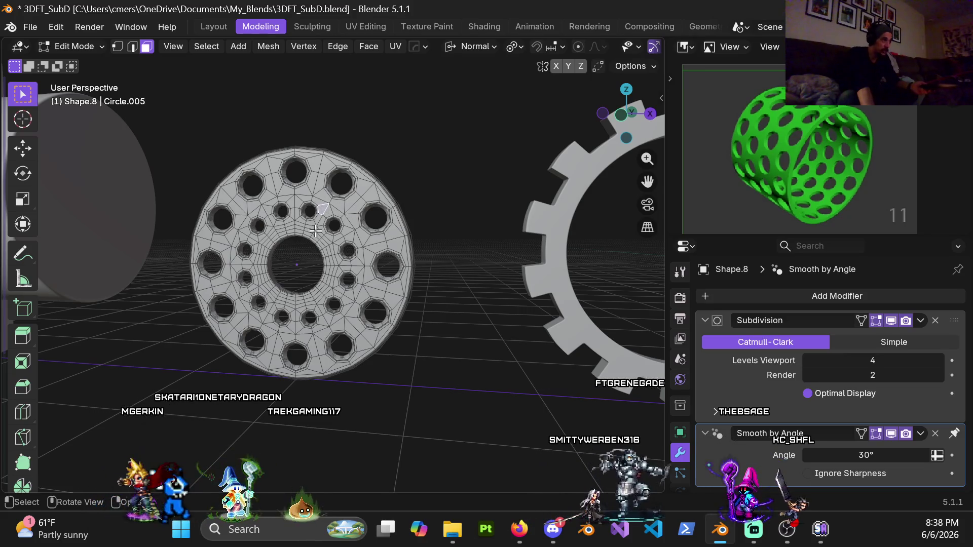
pyautogui.scroll(4, 290, 197)
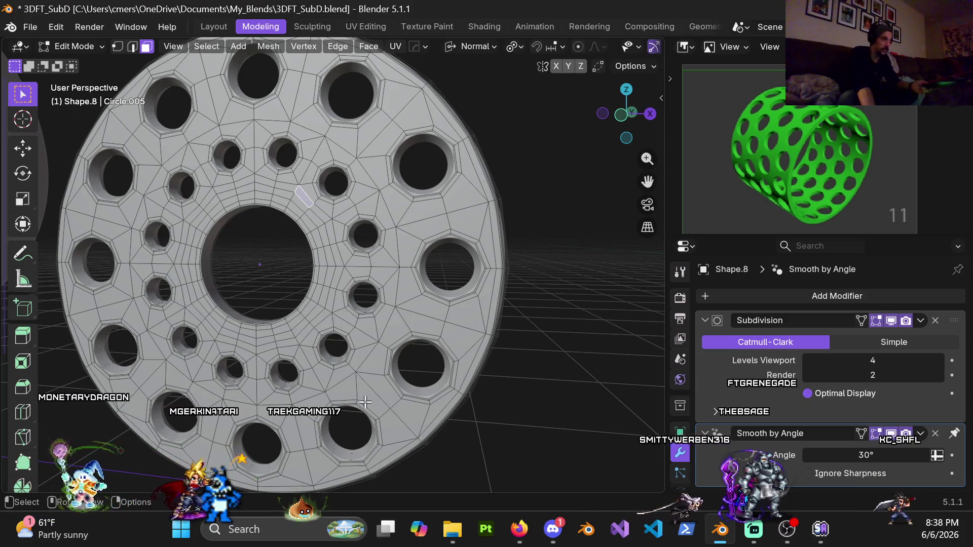
pyautogui.scroll(-2, 341, 280)
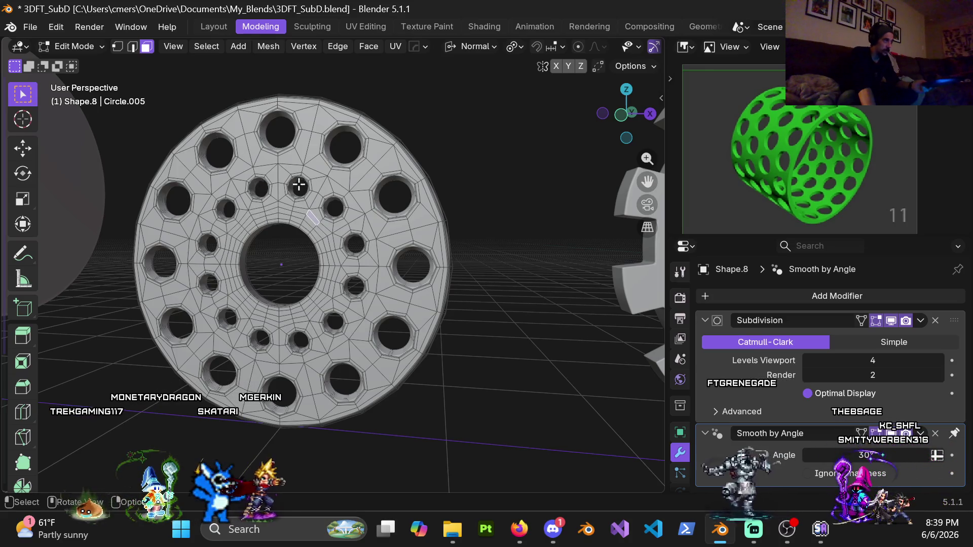
pyautogui.moveTo(391, 147)
pyautogui.mouseDown(button='middle')
pyautogui.moveTo(452, 259)
pyautogui.moveTo(402, 362)
pyautogui.moveTo(482, 351)
pyautogui.moveTo(386, 260)
pyautogui.mouseUp(button='middle')
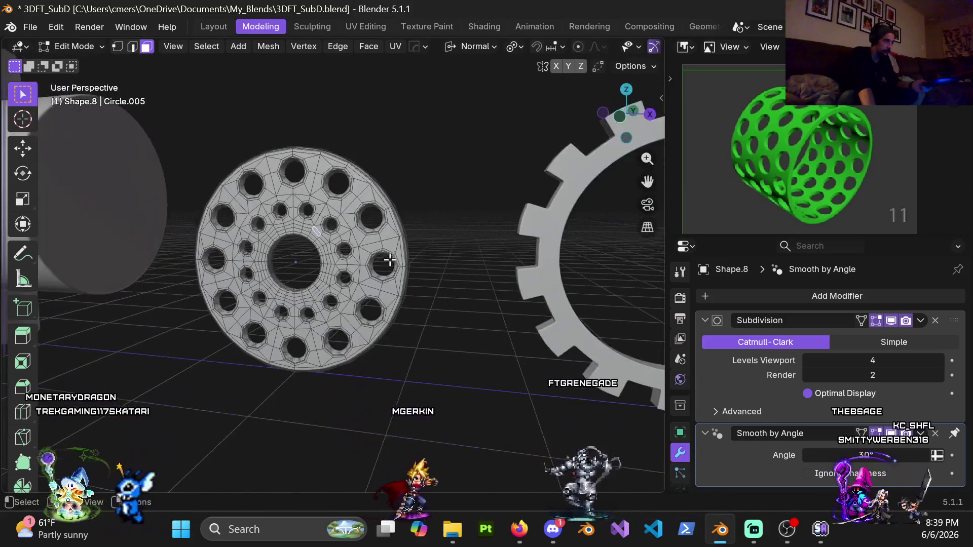
pyautogui.moveTo(448, 263); pyautogui.dragTo(414, 313, button='middle')
pyautogui.scroll(-4, 414, 313)
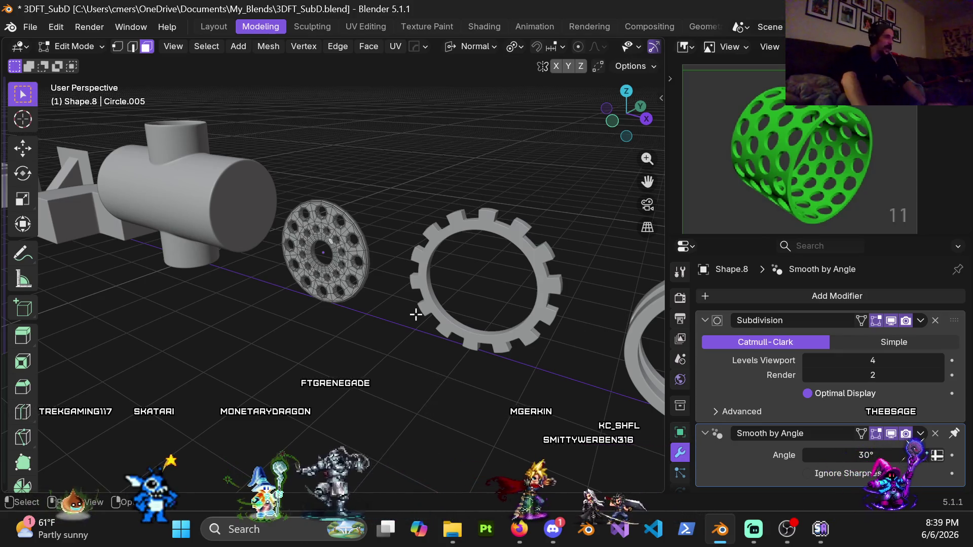
# - Select the left studded ring Cylinder.004 and hide it with H
pyautogui.hotkey('ctrl', 'Tab')
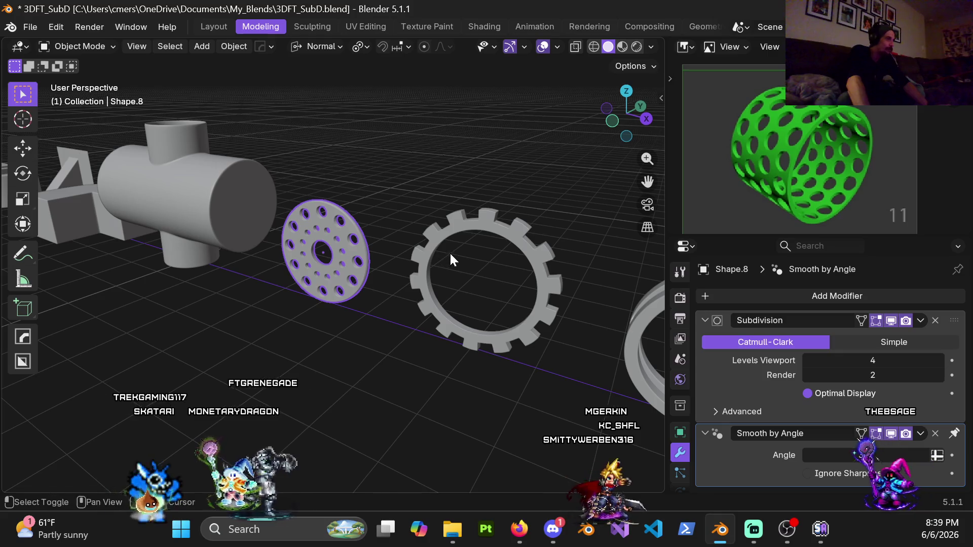
pyautogui.keyDown('shift'); pyautogui.moveTo(449, 252); pyautogui.dragTo(320, 160, button='middle'); pyautogui.keyUp('shift')
pyautogui.scroll(-3, 461, 235)
pyautogui.keyDown('shift'); pyautogui.moveTo(484, 278); pyautogui.dragTo(354, 226, button='middle'); pyautogui.keyUp('shift')
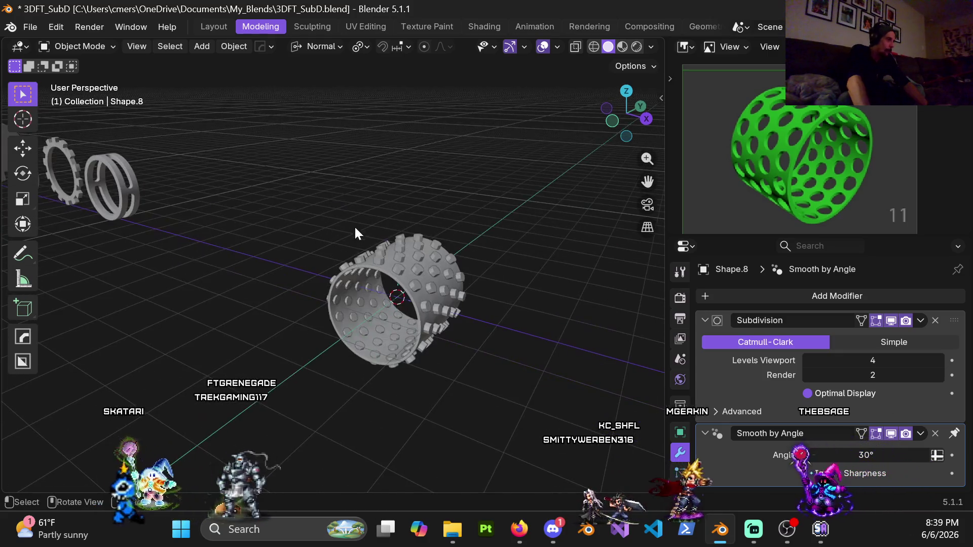
pyautogui.scroll(2, 409, 282)
pyautogui.moveTo(424, 271); pyautogui.dragTo(196, 201, button='middle')
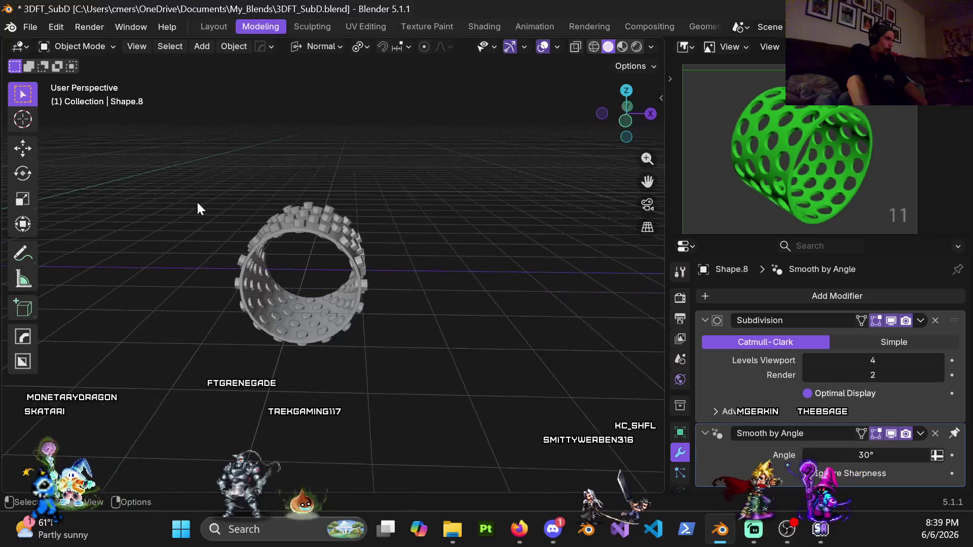
pyautogui.scroll(-4, 197, 201)
pyautogui.scroll(4, 200, 246)
pyautogui.moveTo(302, 253); pyautogui.dragTo(259, 208, button='middle')
pyautogui.click(248, 207)
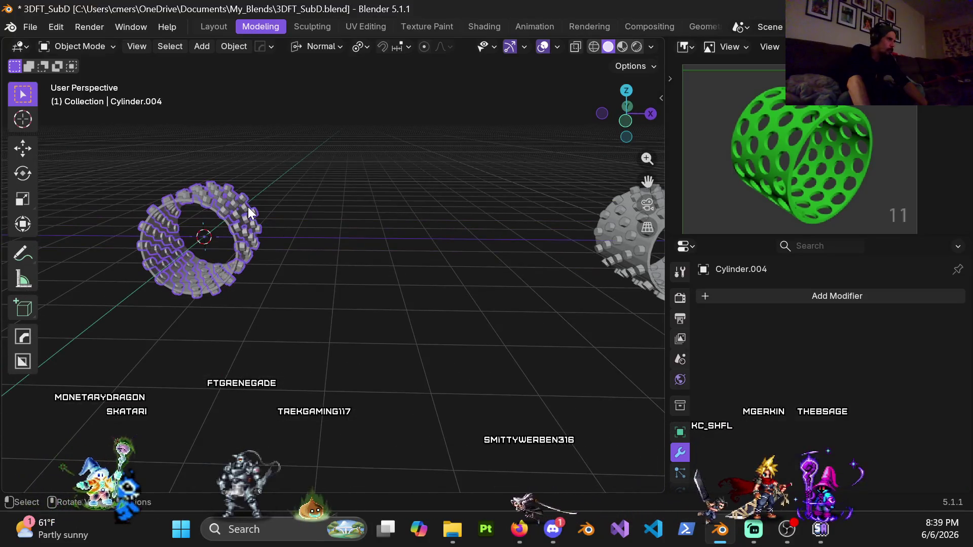
pyautogui.press('h')
# - Select the perforated cylinder Cylinder.001, check its mesh in Edit Mode, and return to Object Mode
pyautogui.keyDown('shift'); pyautogui.moveTo(193, 184); pyautogui.dragTo(383, 230, button='middle'); pyautogui.keyUp('shift')
pyautogui.click(413, 251)
pyautogui.hotkey('ctrl', 'Tab')
pyautogui.click(501, 277)
pyautogui.keyDown('shift'); pyautogui.moveTo(500, 272); pyautogui.dragTo(243, 249, button='middle'); pyautogui.keyUp('shift')
pyautogui.scroll(4, 354, 263)
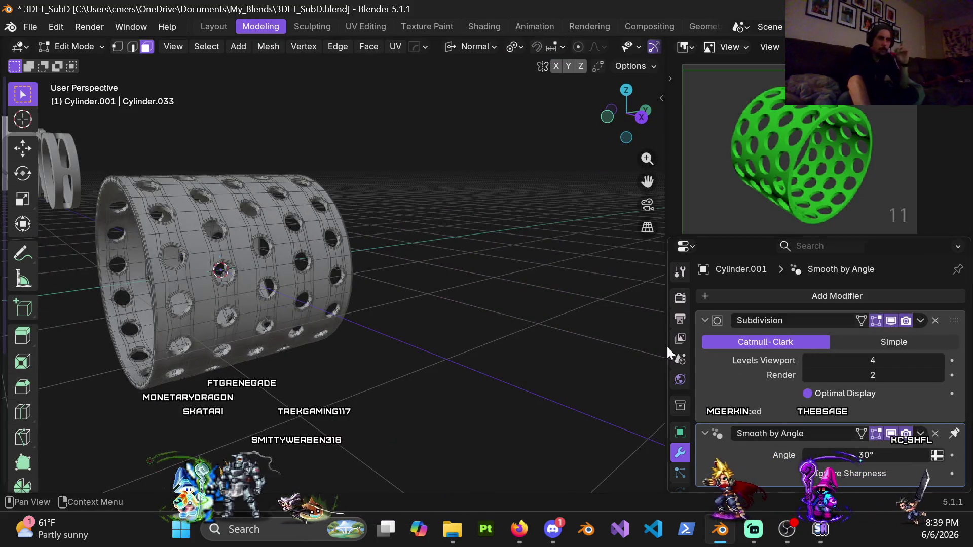
pyautogui.hotkey('ctrl', 'Tab')
pyautogui.click(279, 296)
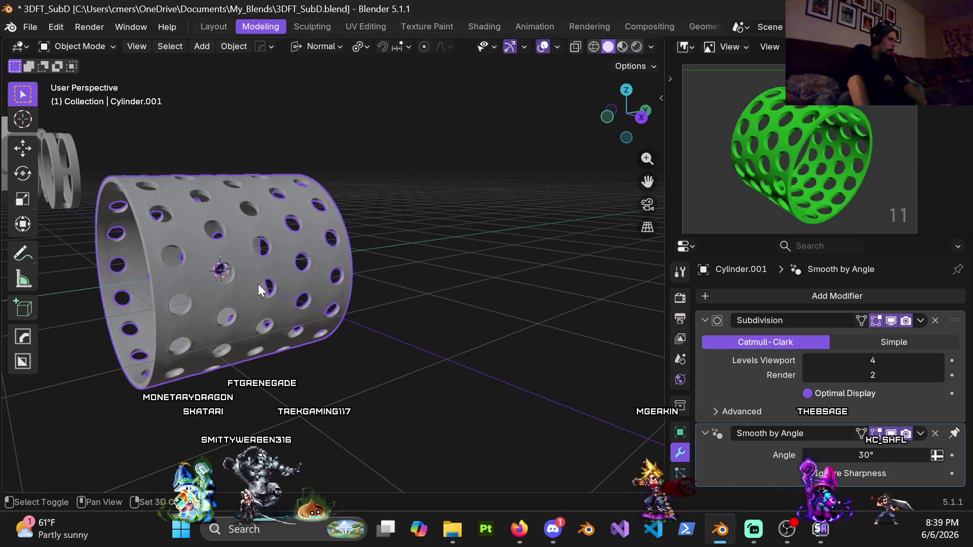
# - Switch the viewport to Material Preview shading and inspect the smoothed cylinder from several angles
pyautogui.moveTo(257, 284); pyautogui.dragTo(360, 261, button='middle')
pyautogui.press('z')
pyautogui.click(354, 355)
pyautogui.scroll(3, 329, 233)
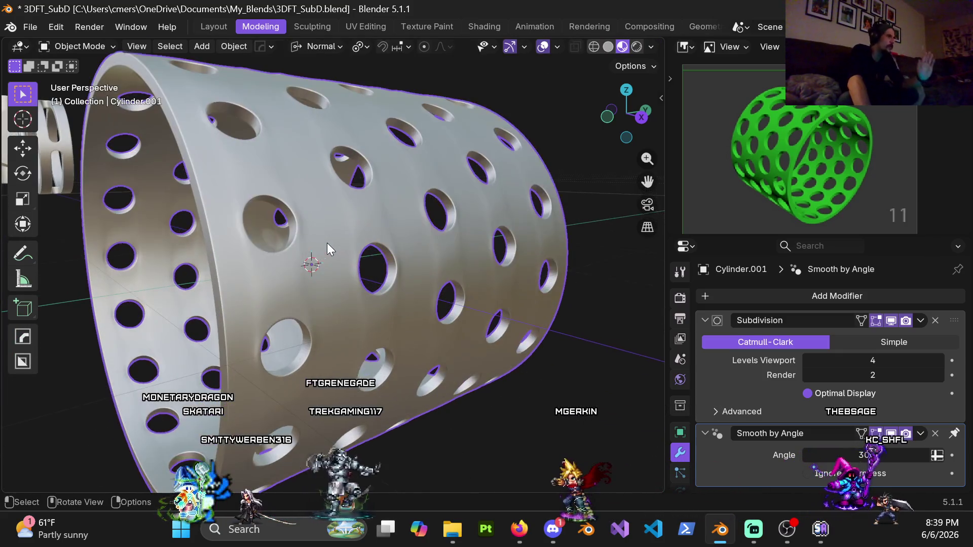
pyautogui.scroll(3, 329, 229)
pyautogui.moveTo(317, 224)
pyautogui.mouseDown(button='middle')
pyautogui.moveTo(265, 178)
pyautogui.moveTo(290, 157)
pyautogui.moveTo(344, 206)
pyautogui.moveTo(294, 302)
pyautogui.moveTo(310, 272)
pyautogui.moveTo(254, 283)
pyautogui.moveTo(335, 284)
pyautogui.mouseUp(button='middle')
pyautogui.scroll(-3, 329, 214)
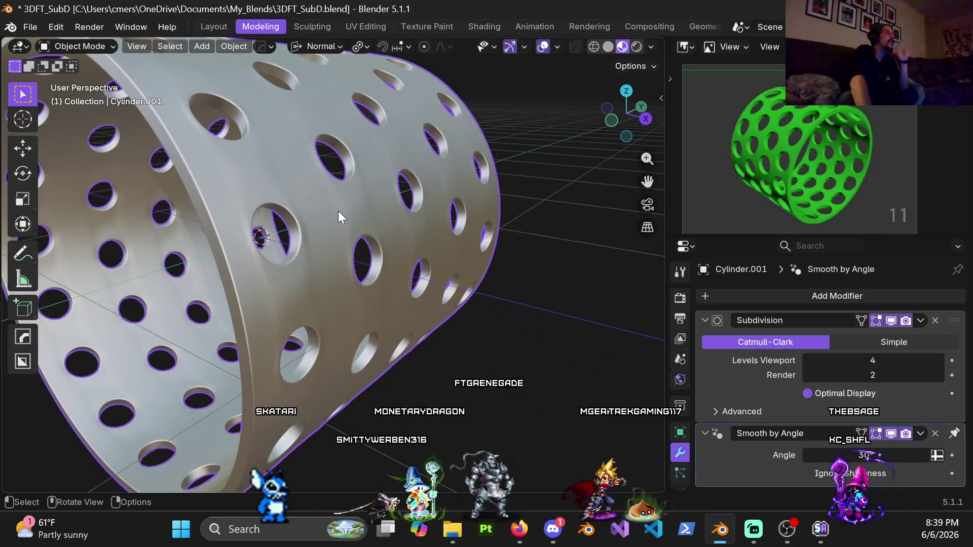
pyautogui.moveTo(237, 184)
pyautogui.mouseDown(button='middle')
pyautogui.moveTo(213, 223)
pyautogui.moveTo(236, 211)
pyautogui.moveTo(251, 174)
pyautogui.moveTo(227, 172)
pyautogui.moveTo(286, 260)
pyautogui.mouseUp(button='middle')
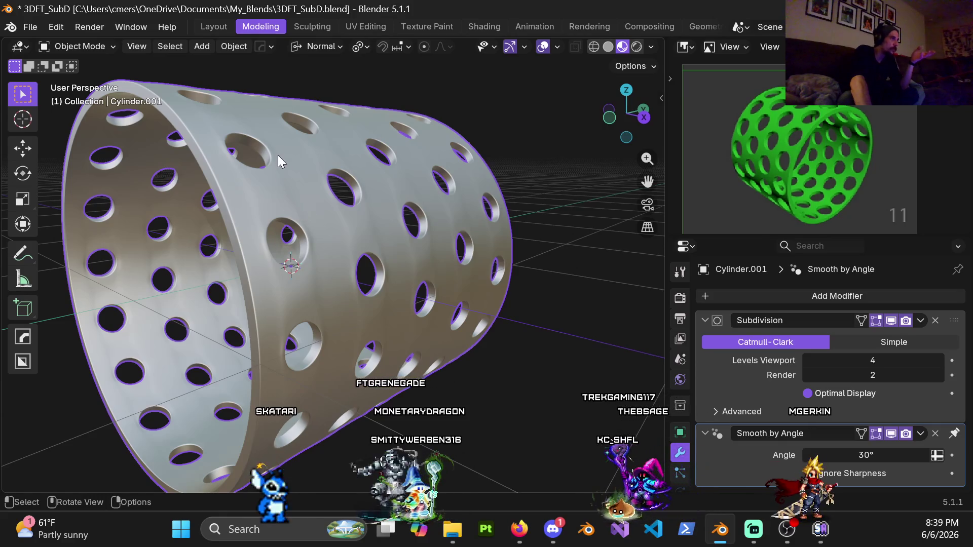
pyautogui.moveTo(231, 85)
pyautogui.mouseDown(button='middle')
pyautogui.moveTo(258, 190)
pyautogui.moveTo(268, 295)
pyautogui.mouseUp(button='middle')
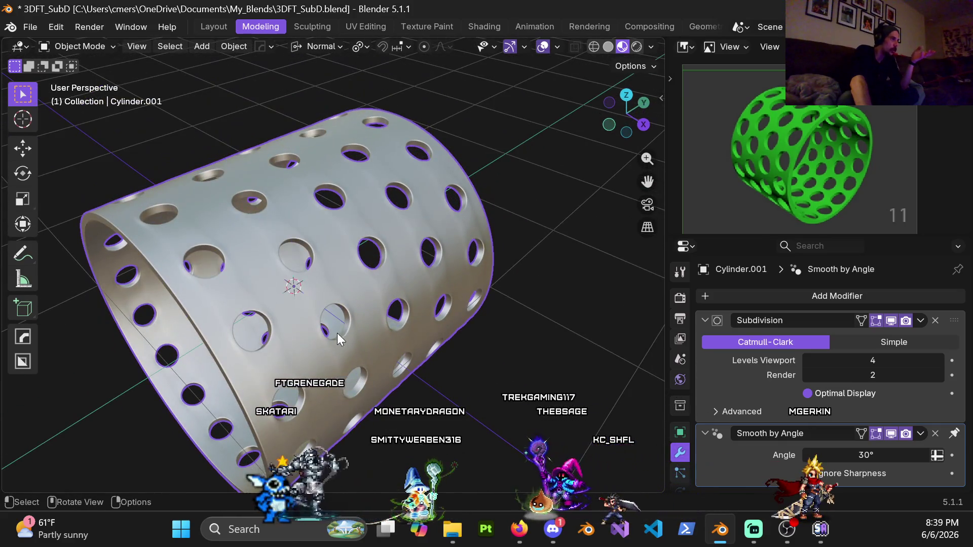
pyautogui.moveTo(258, 221)
pyautogui.mouseDown(button='middle')
pyautogui.moveTo(321, 284)
pyautogui.moveTo(363, 265)
pyautogui.moveTo(490, 280)
pyautogui.moveTo(522, 259)
pyautogui.moveTo(527, 189)
pyautogui.moveTo(491, 130)
pyautogui.moveTo(396, 168)
pyautogui.moveTo(344, 265)
pyautogui.moveTo(466, 262)
pyautogui.moveTo(494, 242)
pyautogui.mouseUp(button='middle')
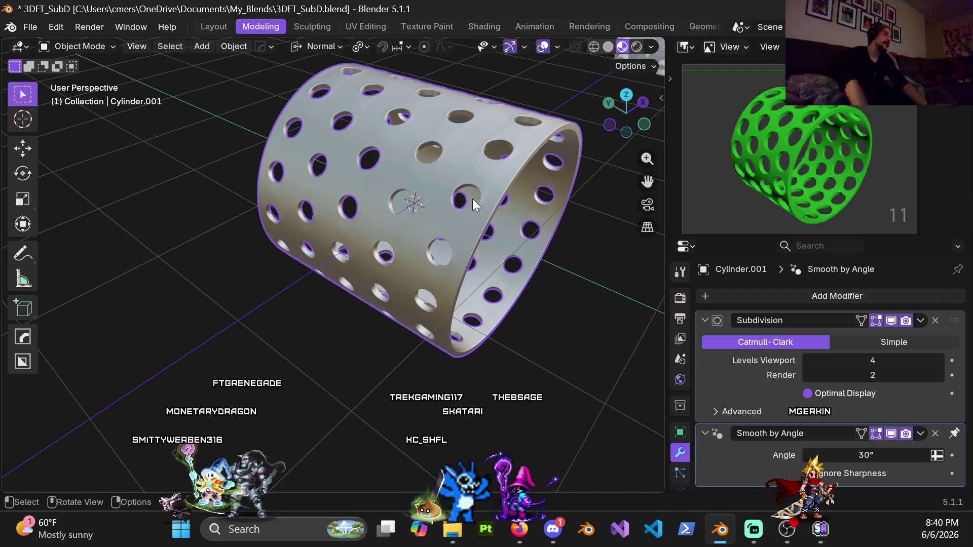
# - Enter Edit Mode and cut one unslid edge loop near the cylinder's open rim
pyautogui.keyDown('shift'); pyautogui.moveTo(472, 199); pyautogui.dragTo(342, 273, button='middle'); pyautogui.keyUp('shift')
pyautogui.hotkey('ctrl', 'Tab')
pyautogui.click(392, 285)
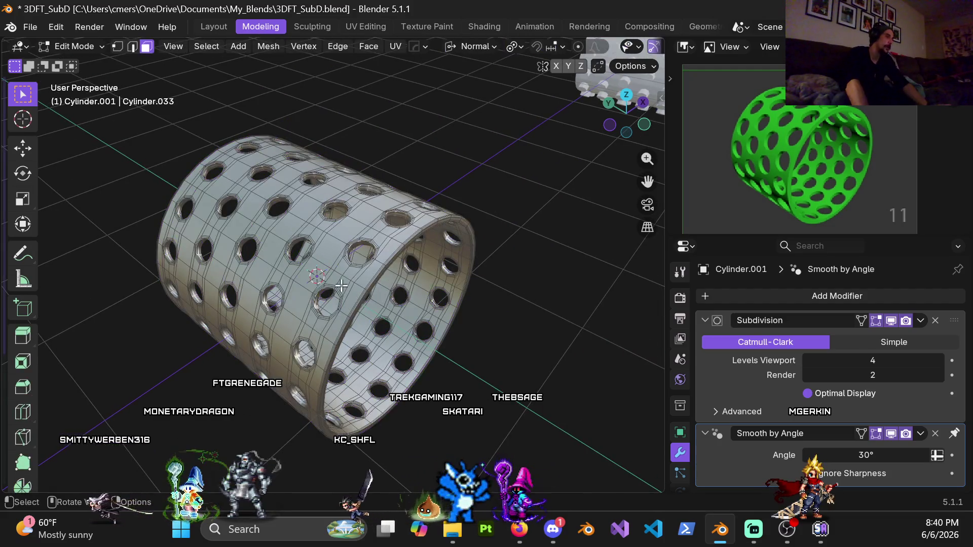
pyautogui.scroll(8, 385, 254)
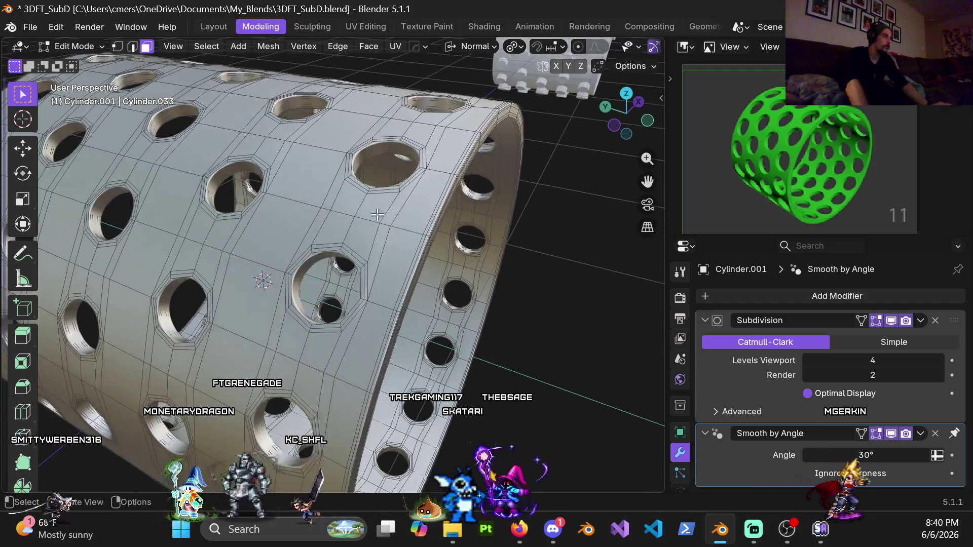
pyautogui.moveTo(378, 215); pyautogui.dragTo(427, 233, button='middle')
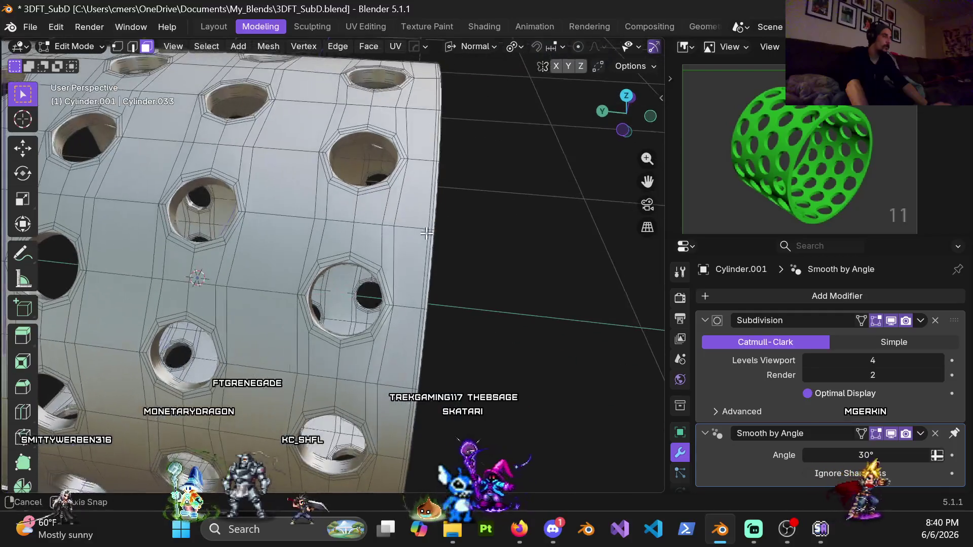
pyautogui.hotkey('ctrl', 'r')
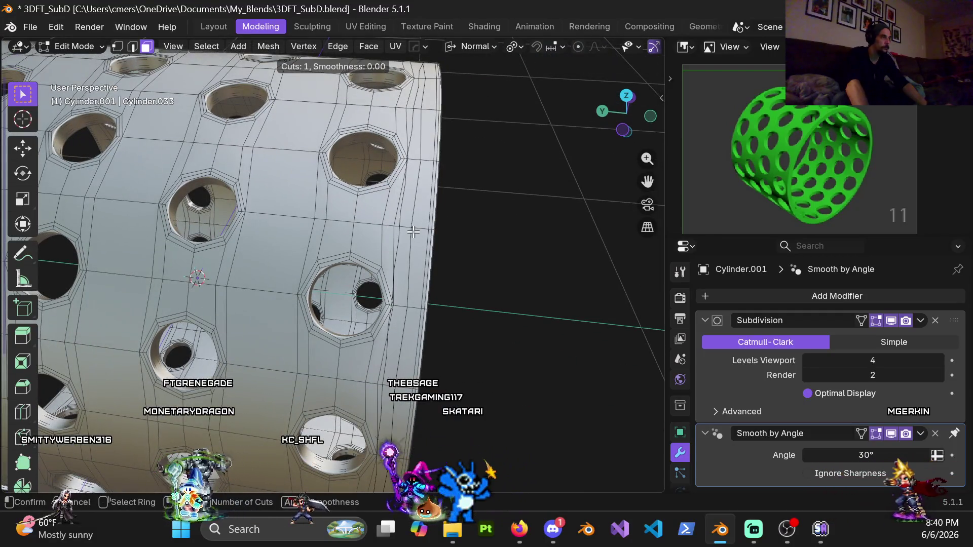
pyautogui.click(413, 232)
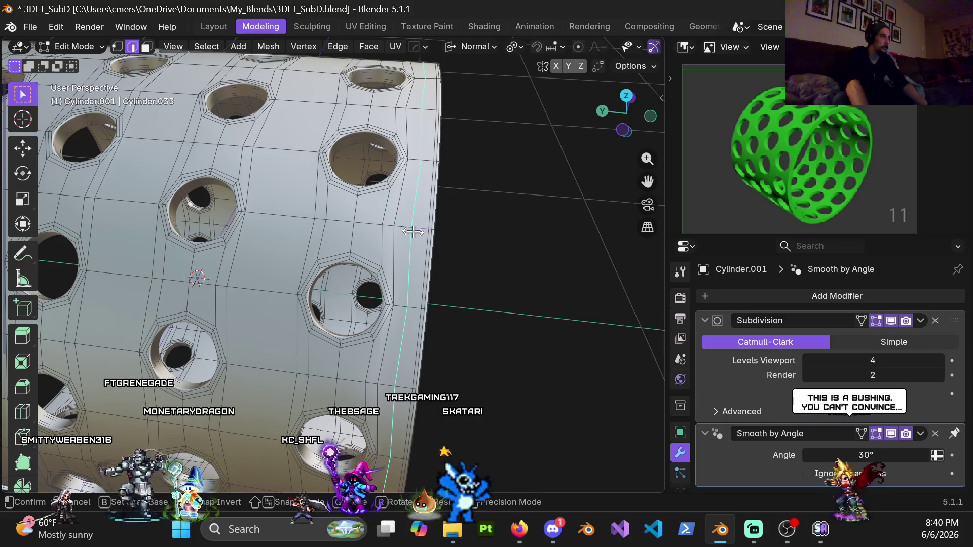
pyautogui.rightClick(413, 232)
# - Dismiss the pie menus, switch to face select, and return to Object Mode
pyautogui.hotkey('ctrl', 'Tab')
pyautogui.press('Escape')
pyautogui.press('z')
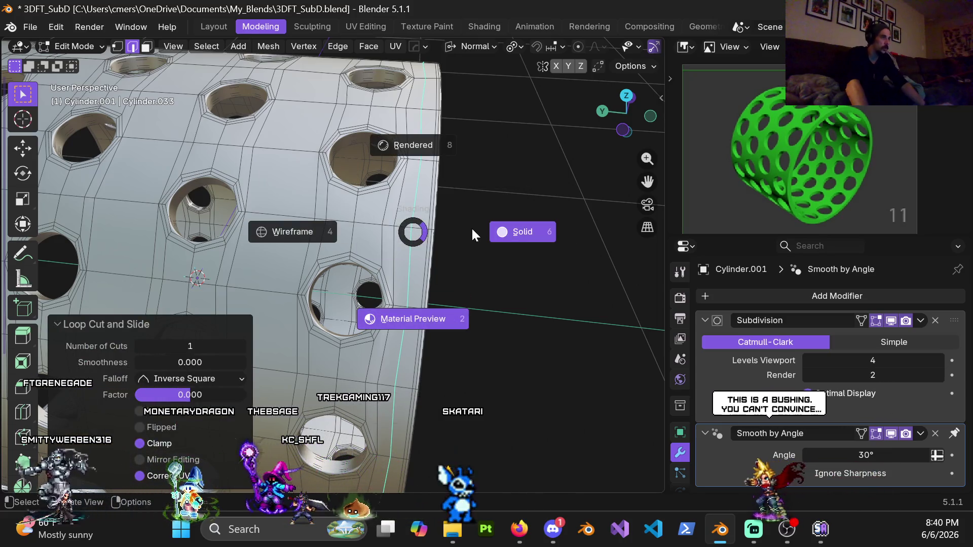
pyautogui.click(509, 314)
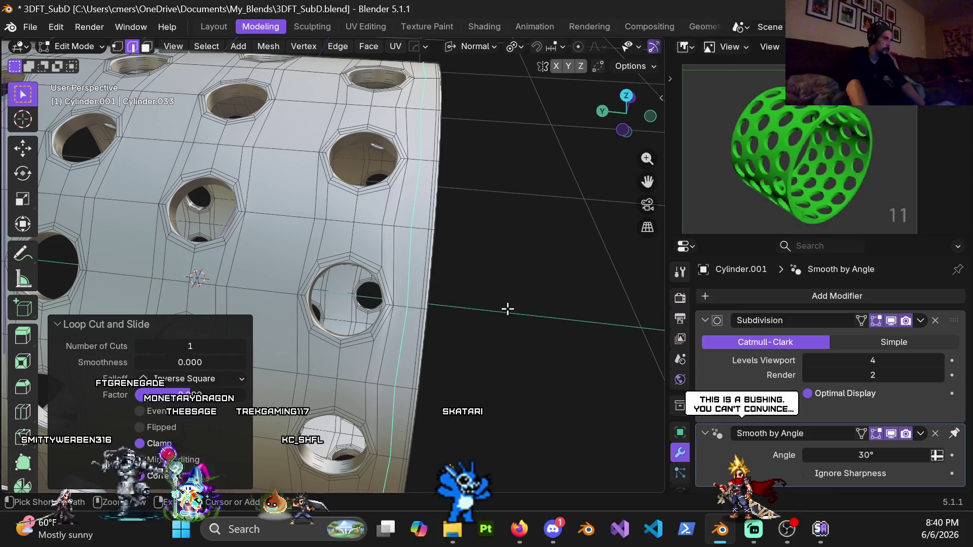
pyautogui.press('3')
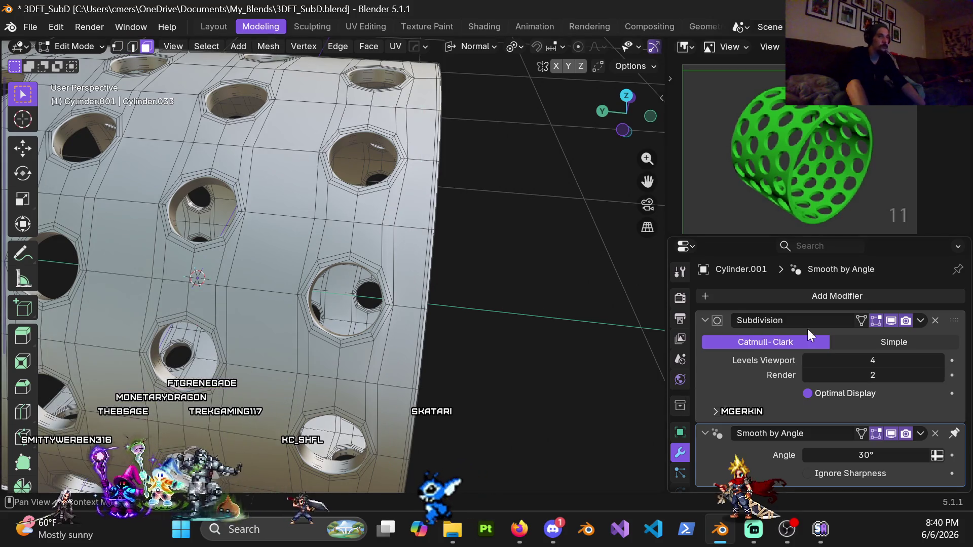
pyautogui.hotkey('ctrl', 'Tab')
pyautogui.click(350, 268)
pyautogui.scroll(-6, 349, 269)
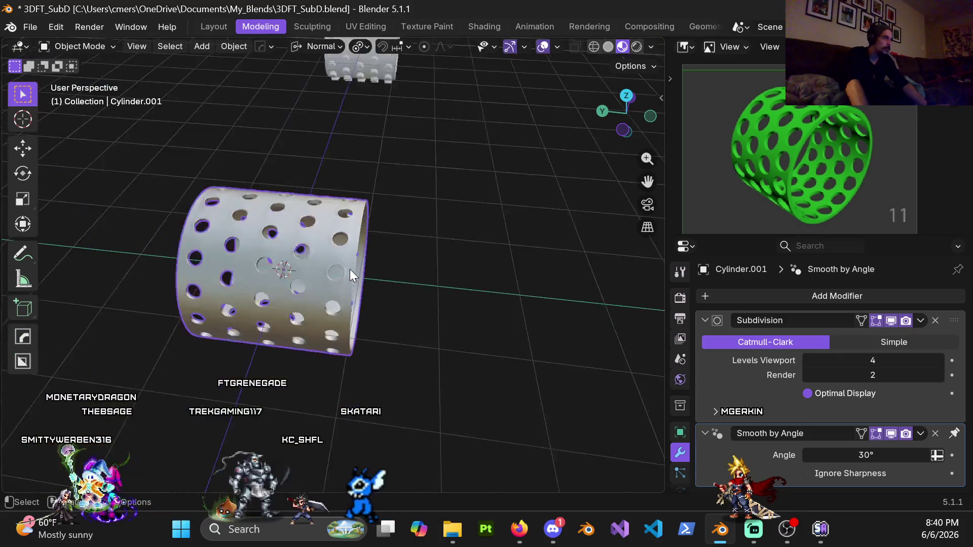
# - Make one more copy along X, then box-select and delete the row of four duplicate cylinders
pyautogui.moveTo(422, 209)
pyautogui.mouseDown(button='middle')
pyautogui.moveTo(500, 171)
pyautogui.moveTo(318, 252)
pyautogui.moveTo(379, 193)
pyautogui.mouseUp(button='middle')
pyautogui.scroll(-3, 281, 228)
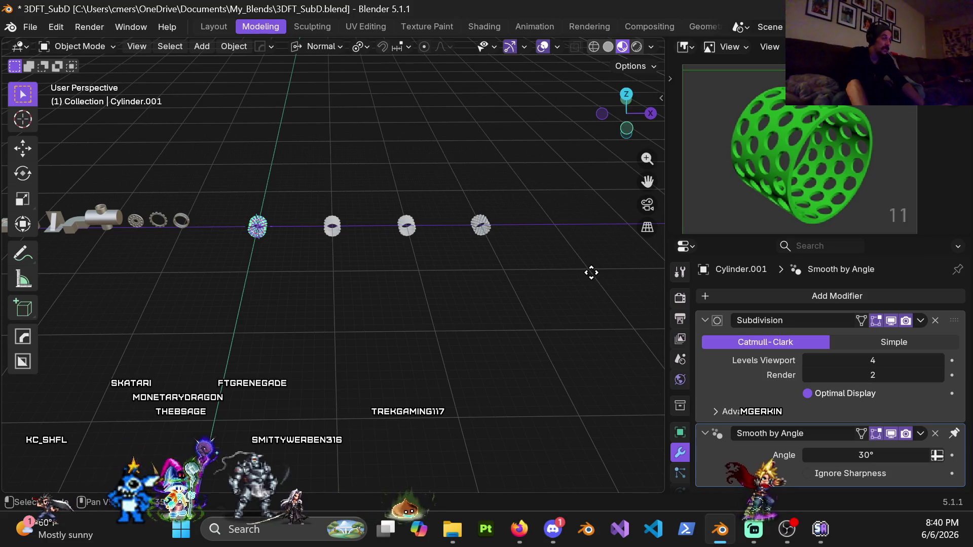
pyautogui.hotkey('shift', 'd')
pyautogui.press('x')
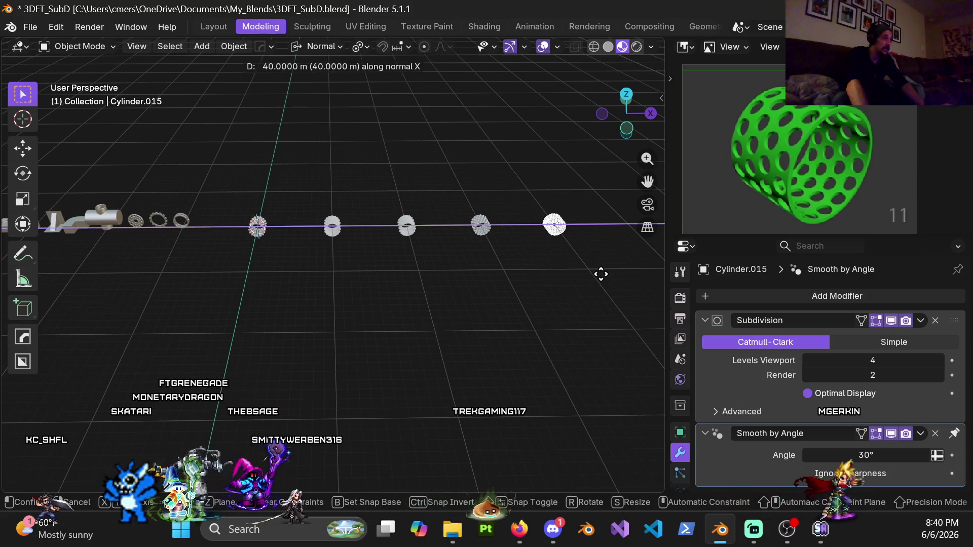
pyautogui.click(601, 274)
pyautogui.moveTo(316, 160)
pyautogui.mouseDown()
pyautogui.moveTo(397, 213)
pyautogui.moveTo(584, 292)
pyautogui.mouseUp()
pyautogui.press('Delete')
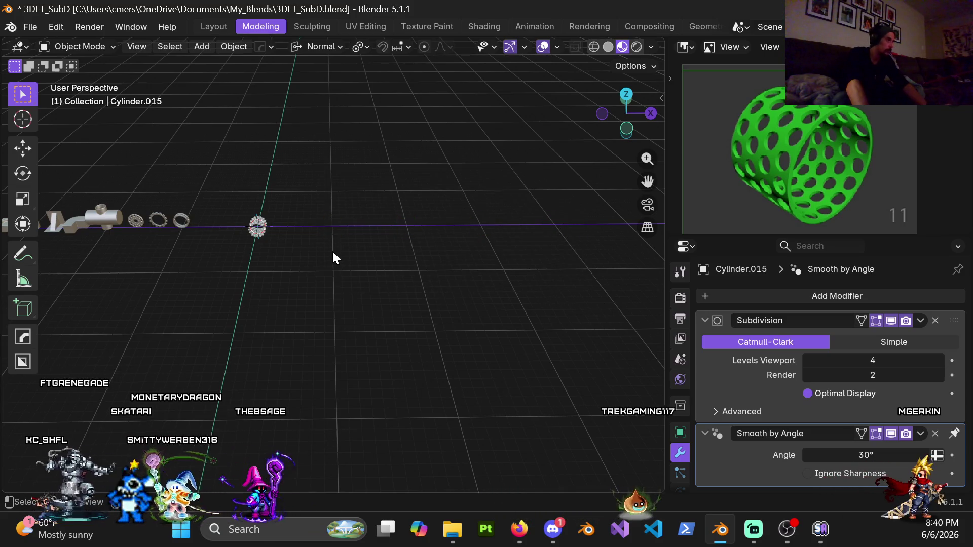
# - Isolate Cylinder.001 in Local View, set its viewport subdivision level to 0, and enter Edit Mode
pyautogui.press('KP_Divide')
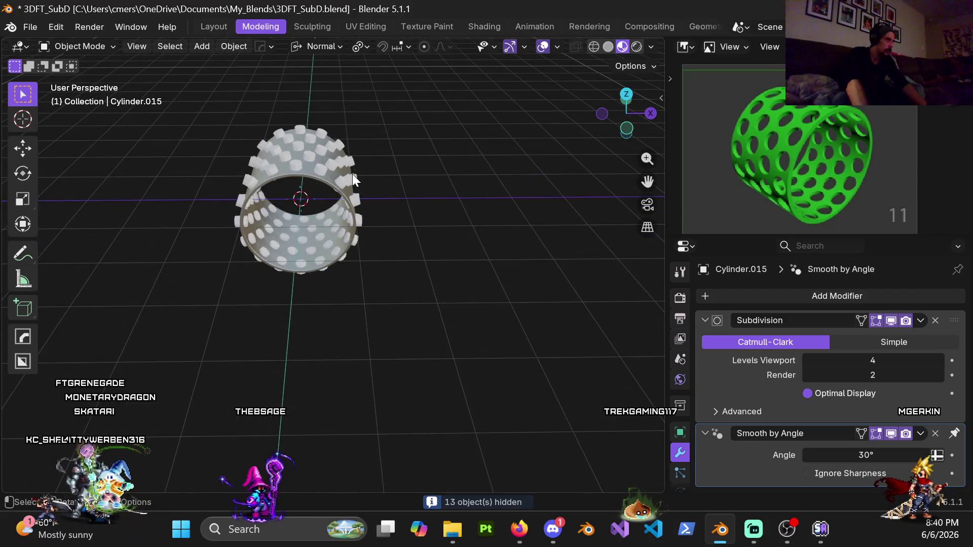
pyautogui.click(353, 178)
pyautogui.press('KP_Divide')
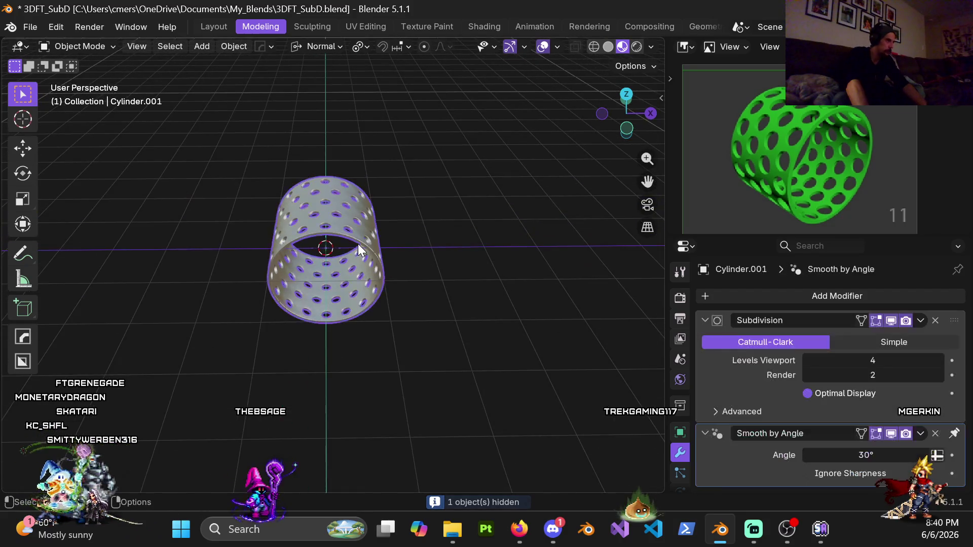
pyautogui.click(874, 361)
pyautogui.write('0')
pyautogui.press('Return')
pyautogui.moveTo(278, 187)
pyautogui.mouseDown(button='middle')
pyautogui.moveTo(287, 174)
pyautogui.moveTo(385, 153)
pyautogui.moveTo(373, 163)
pyautogui.moveTo(409, 245)
pyautogui.mouseUp(button='middle')
pyautogui.press('Tab')
pyautogui.scroll(4, 373, 164)
pyautogui.scroll(5, 395, 218)
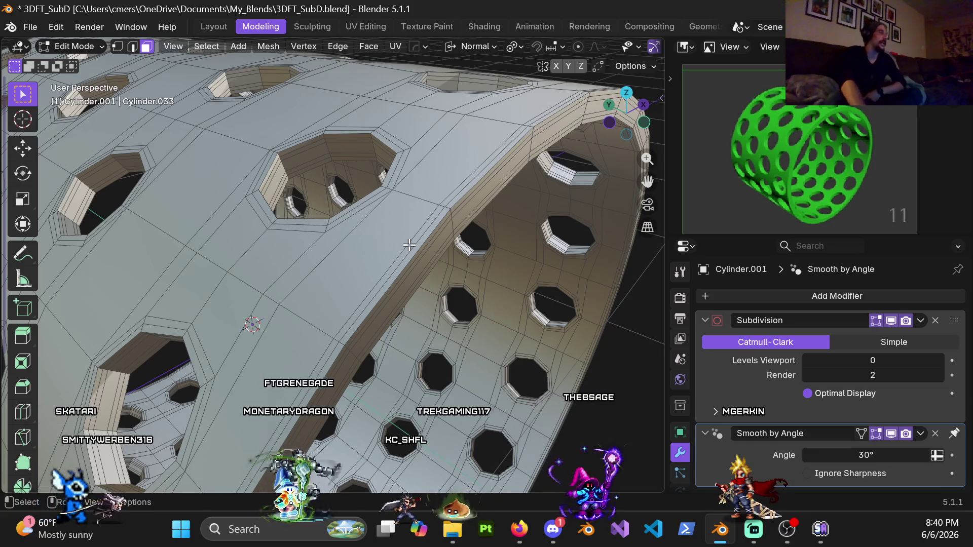
pyautogui.scroll(-7, 409, 245)
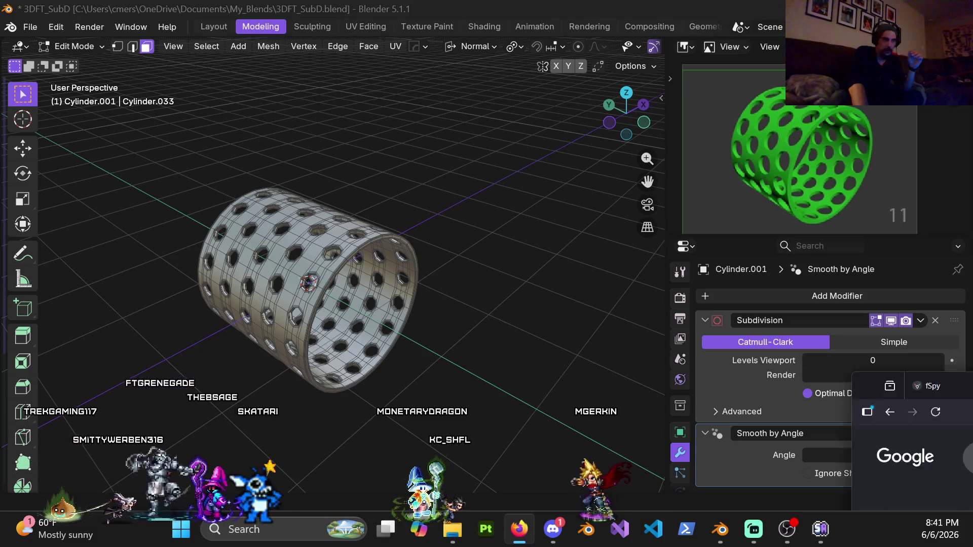
pyautogui.click(519, 529)
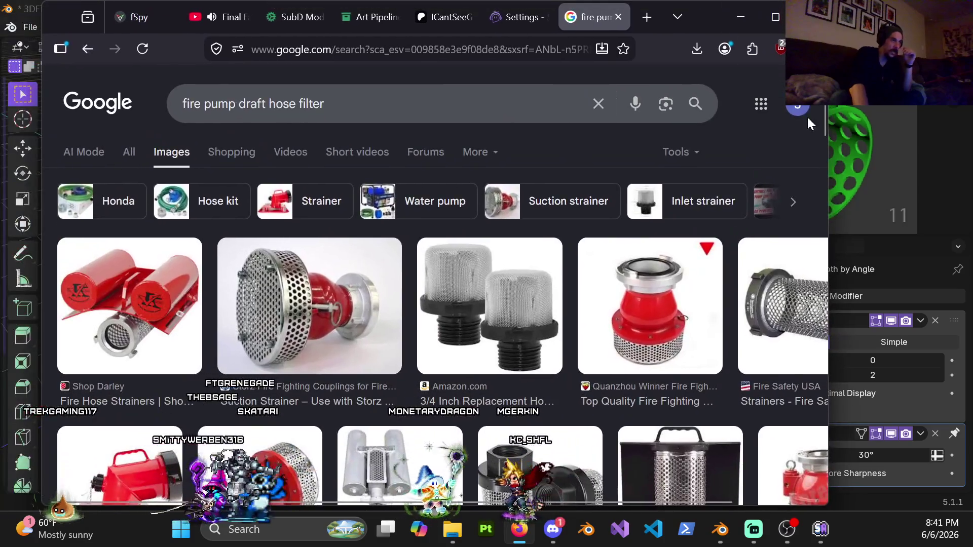
pyautogui.click(774, 32)
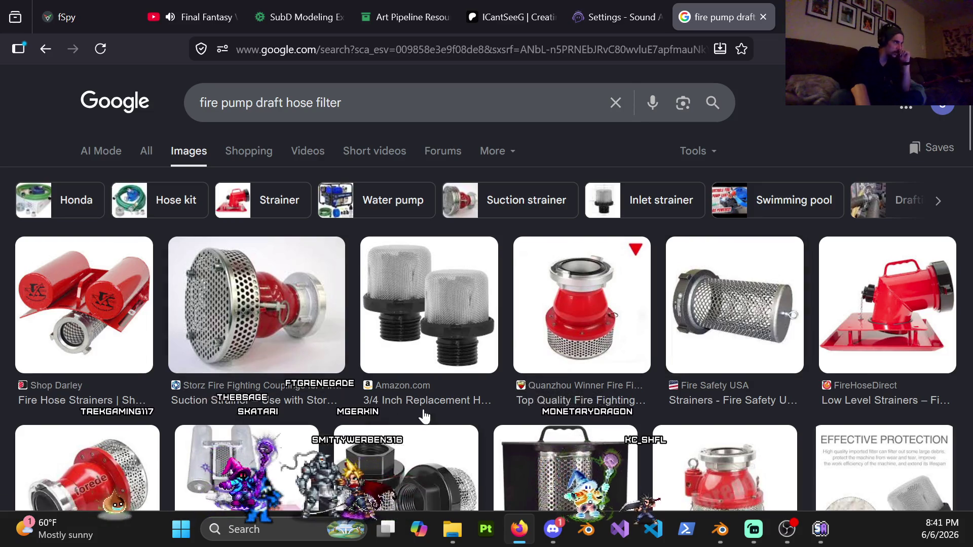
pyautogui.scroll(-5, 382, 379)
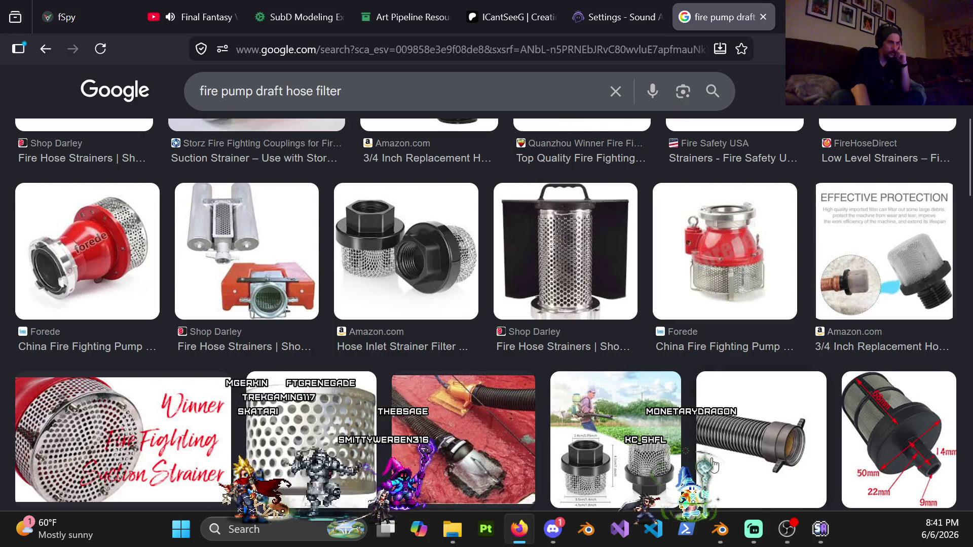
pyautogui.scroll(5, 654, 406)
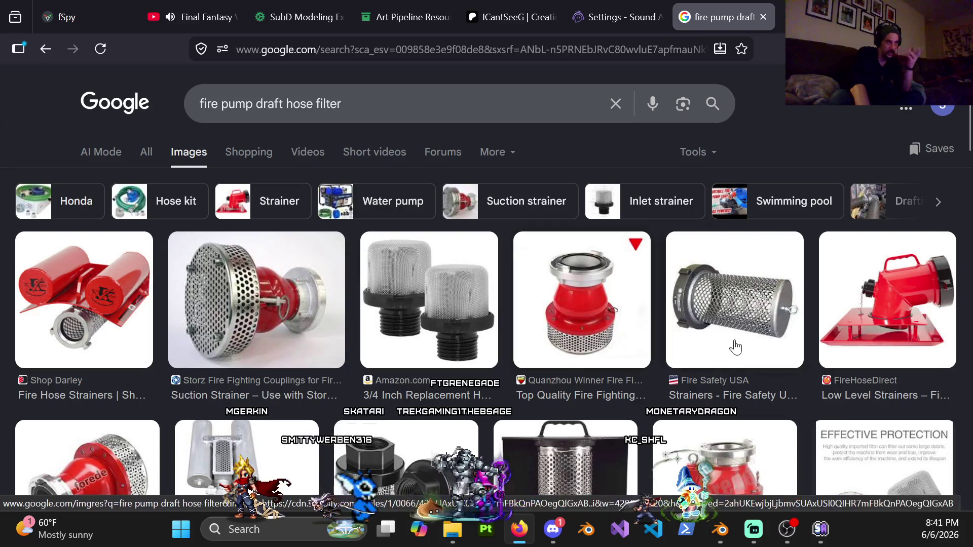
pyautogui.scroll(-5, 724, 348)
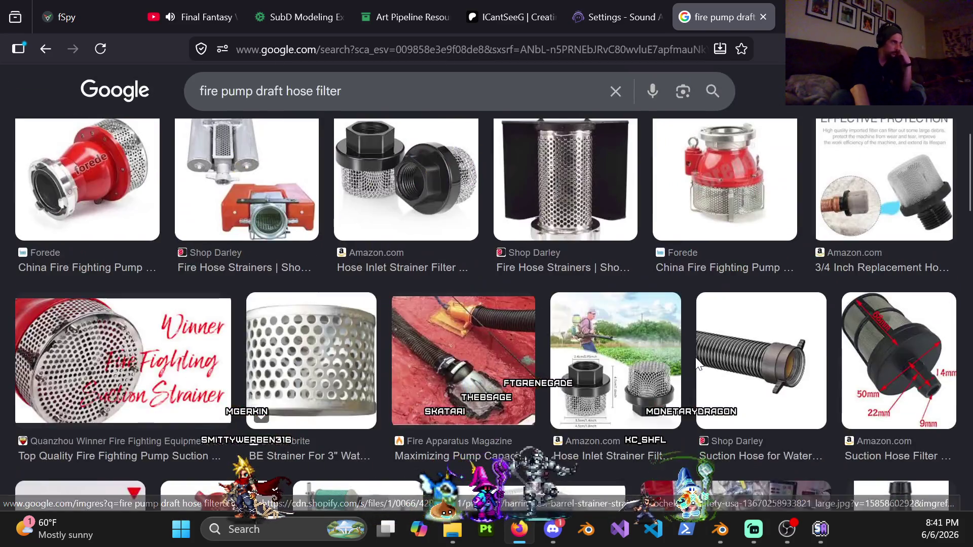
pyautogui.scroll(-5, 697, 351)
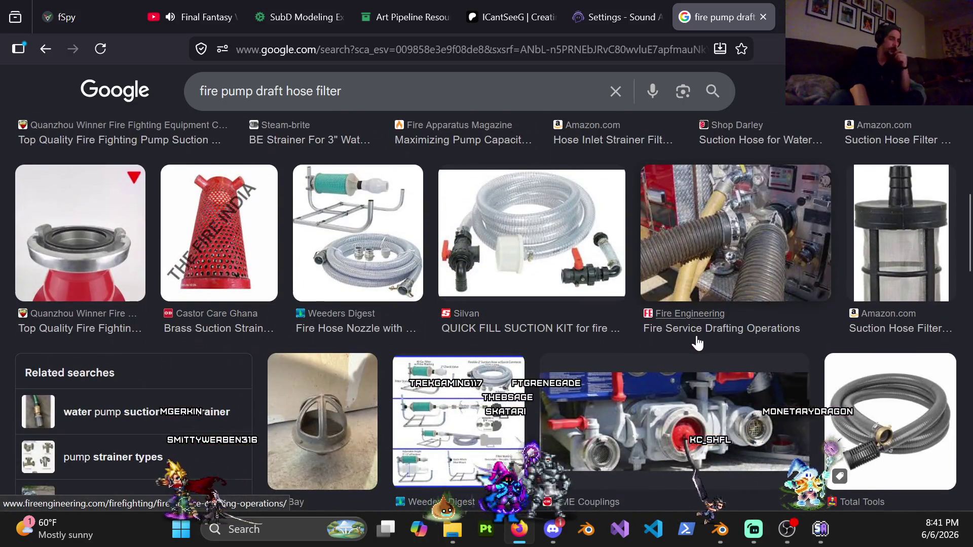
pyautogui.scroll(-3, 697, 343)
pyautogui.scroll(-3, 683, 330)
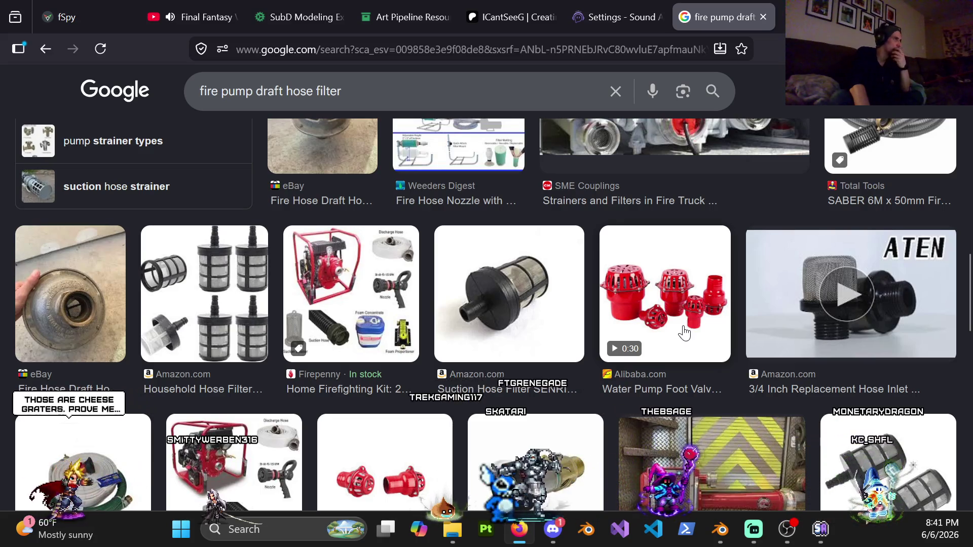
pyautogui.scroll(-2, 683, 328)
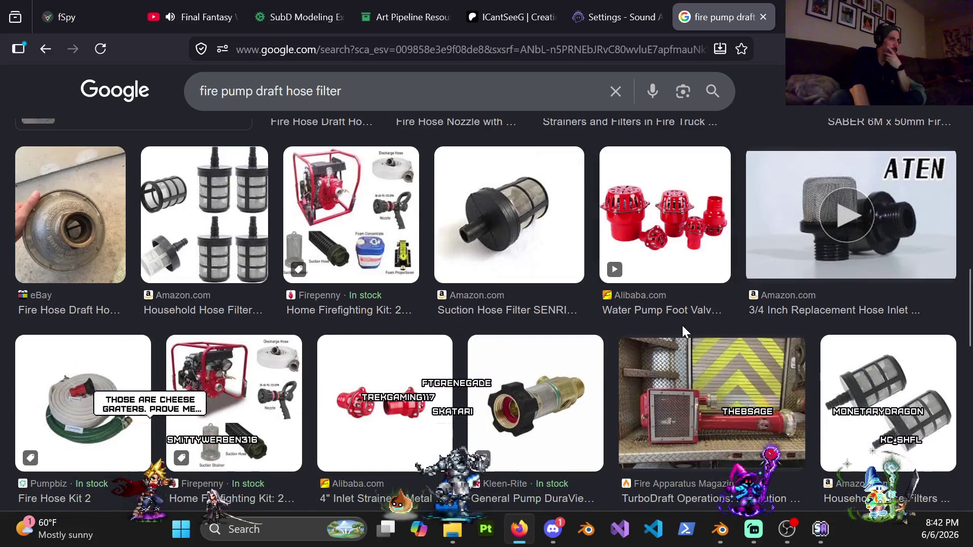
pyautogui.scroll(-1, 694, 324)
pyautogui.scroll(-3, 704, 325)
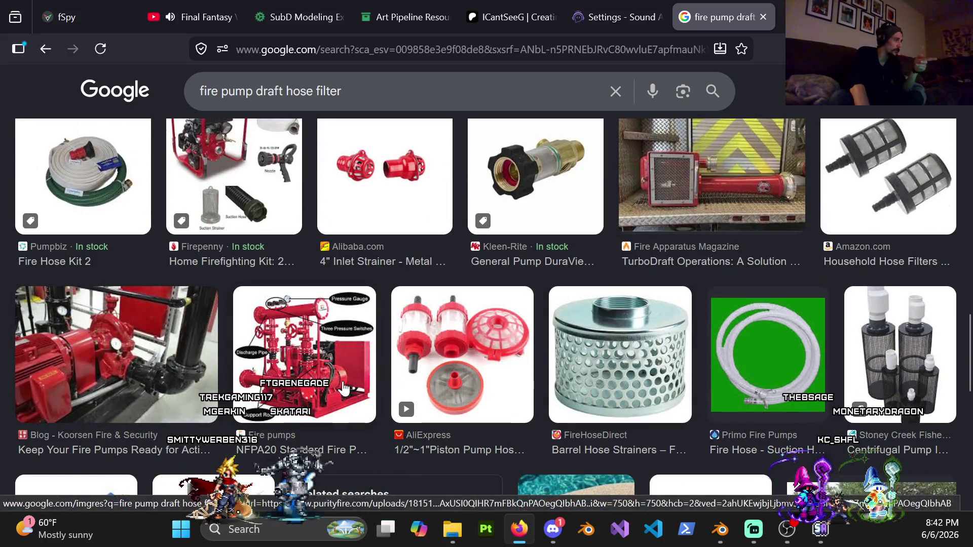
pyautogui.scroll(-3, 174, 385)
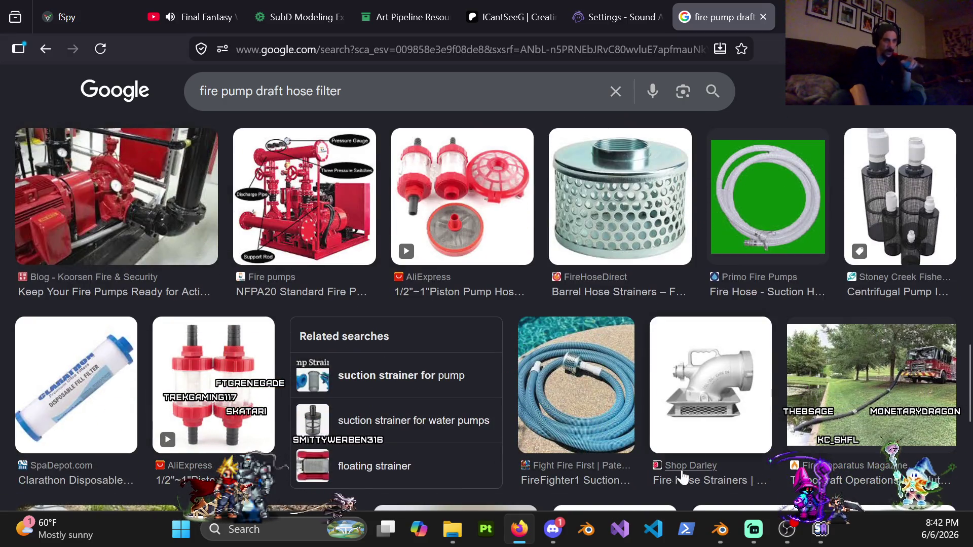
pyautogui.scroll(-5, 607, 371)
pyautogui.scroll(3, 572, 331)
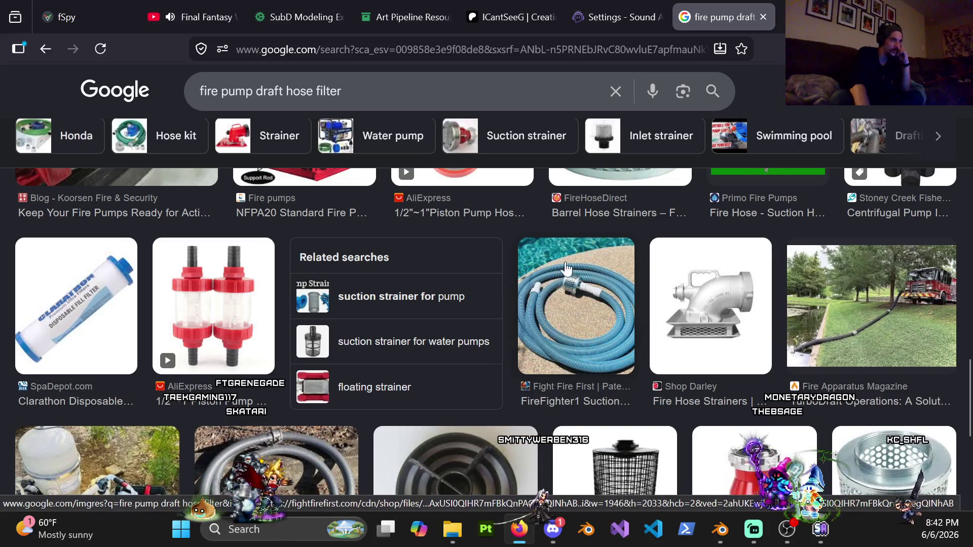
pyautogui.scroll(-5, 571, 268)
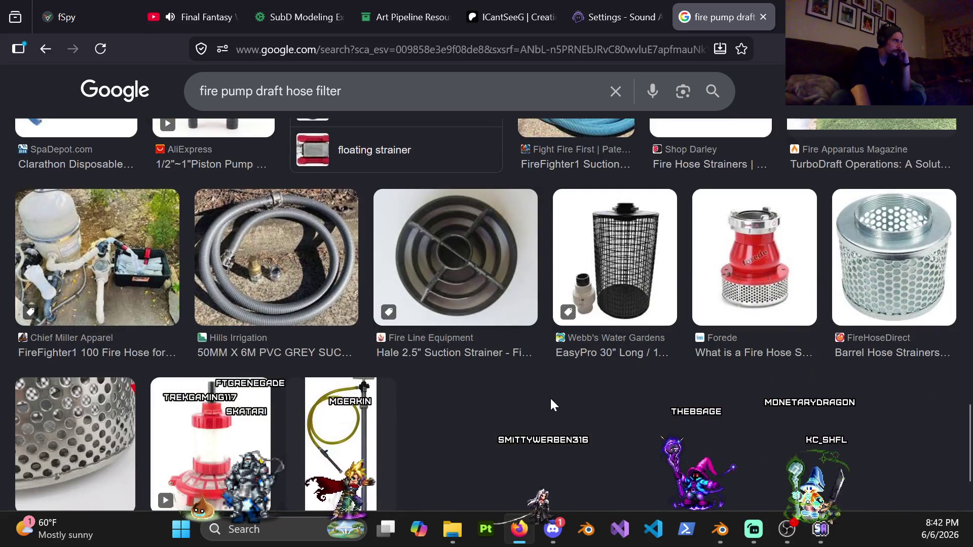
pyautogui.scroll(-2, 551, 404)
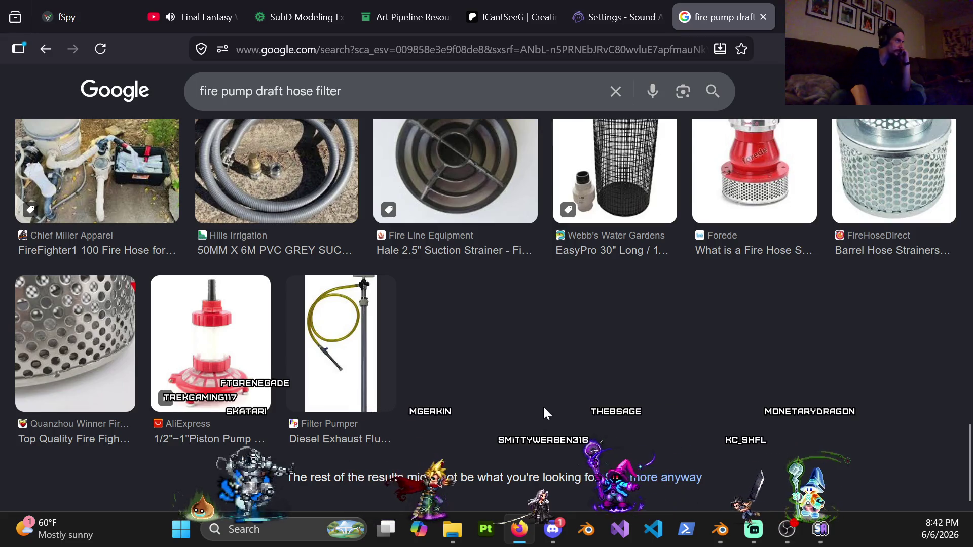
pyautogui.scroll(-5, 549, 385)
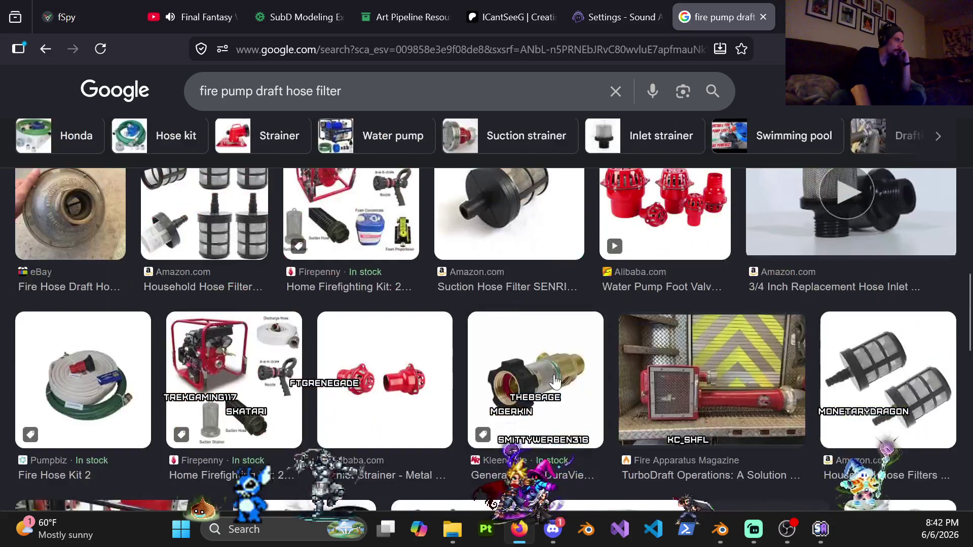
pyautogui.scroll(-5, 554, 380)
pyautogui.scroll(5, 541, 377)
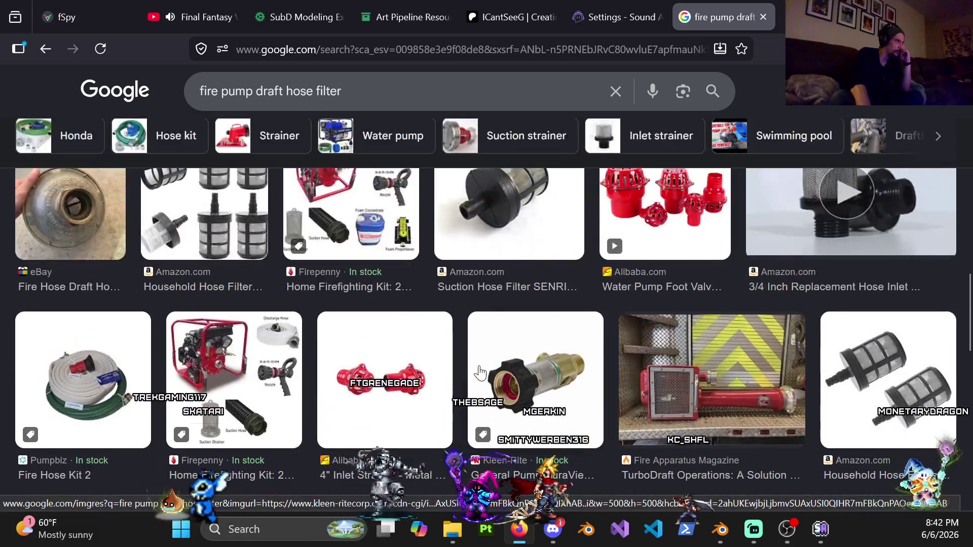
pyautogui.click(247, 365)
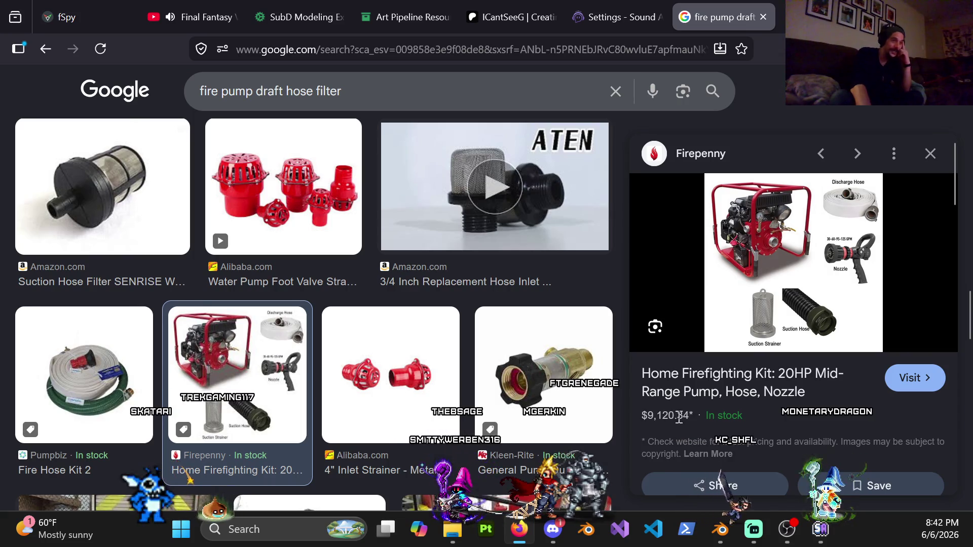
pyautogui.click(931, 153)
pyautogui.scroll(3, 561, 332)
pyautogui.scroll(3, 561, 332)
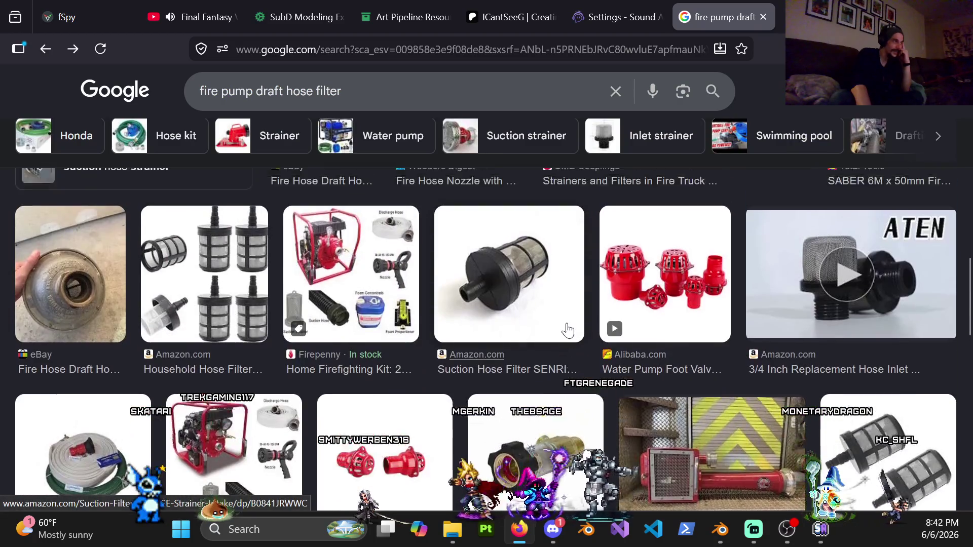
pyautogui.scroll(10, 579, 324)
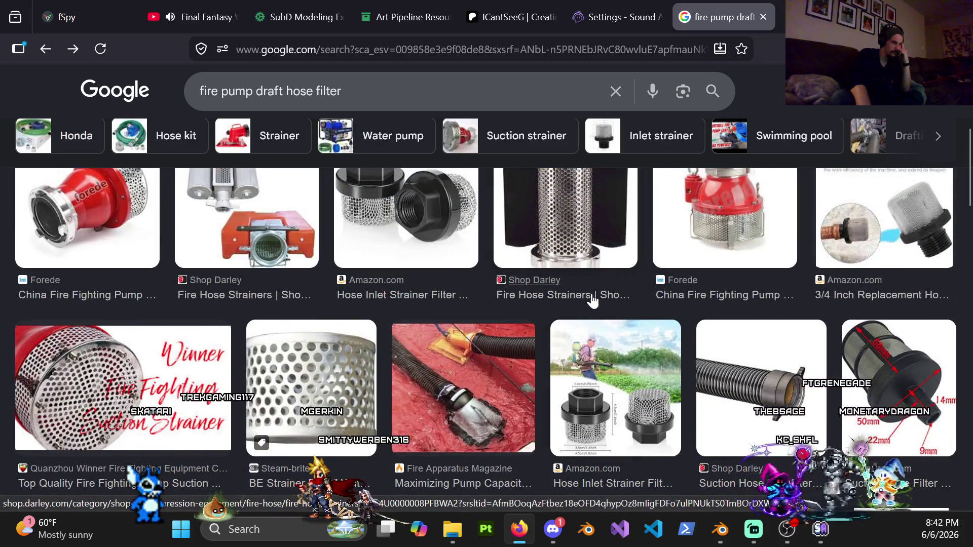
pyautogui.scroll(5, 591, 297)
pyautogui.scroll(1, 588, 379)
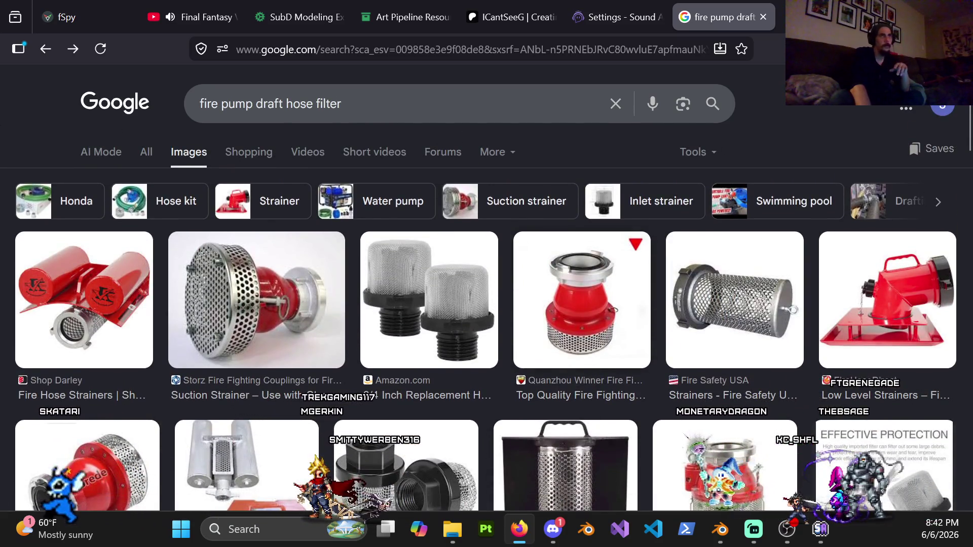
pyautogui.press('super+Down')
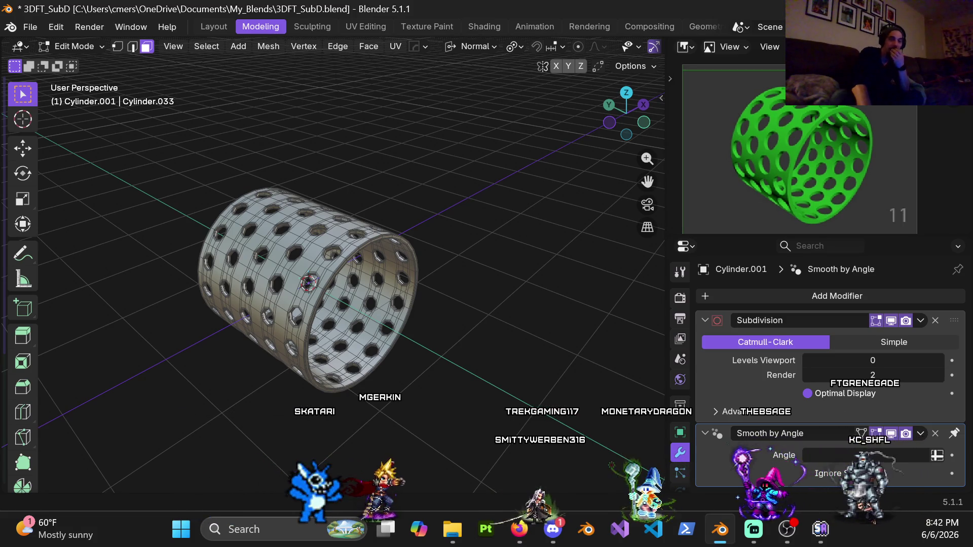
# - Add a centred loop cut across the cylinder and dissolve the vertical edge loop beside a hole
pyautogui.scroll(5, 366, 296)
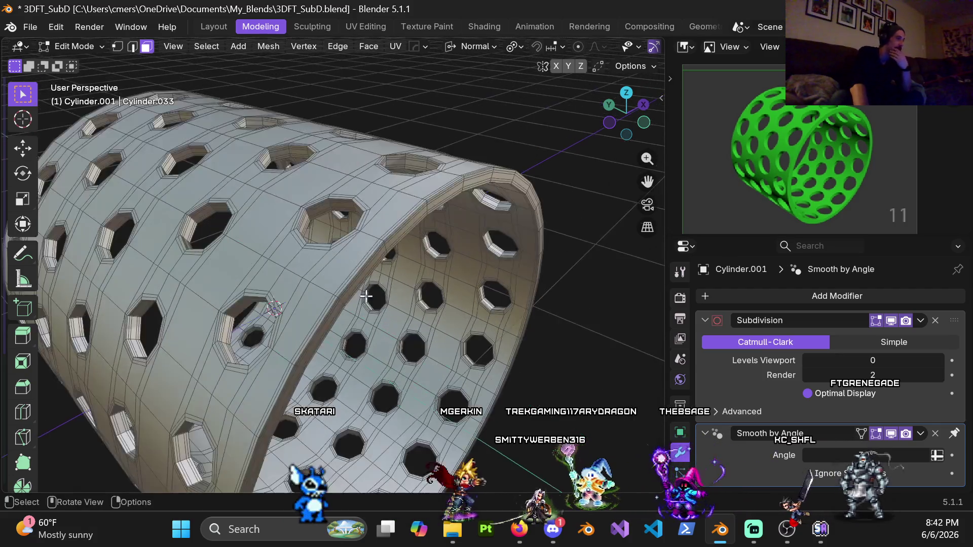
pyautogui.moveTo(388, 282)
pyautogui.mouseDown(button='middle')
pyautogui.moveTo(360, 233)
pyautogui.moveTo(378, 265)
pyautogui.moveTo(373, 281)
pyautogui.moveTo(386, 270)
pyautogui.mouseUp(button='middle')
pyautogui.hotkey('ctrl', 'r')
pyautogui.click(357, 292)
pyautogui.rightClick(357, 292)
pyautogui.scroll(4, 359, 268)
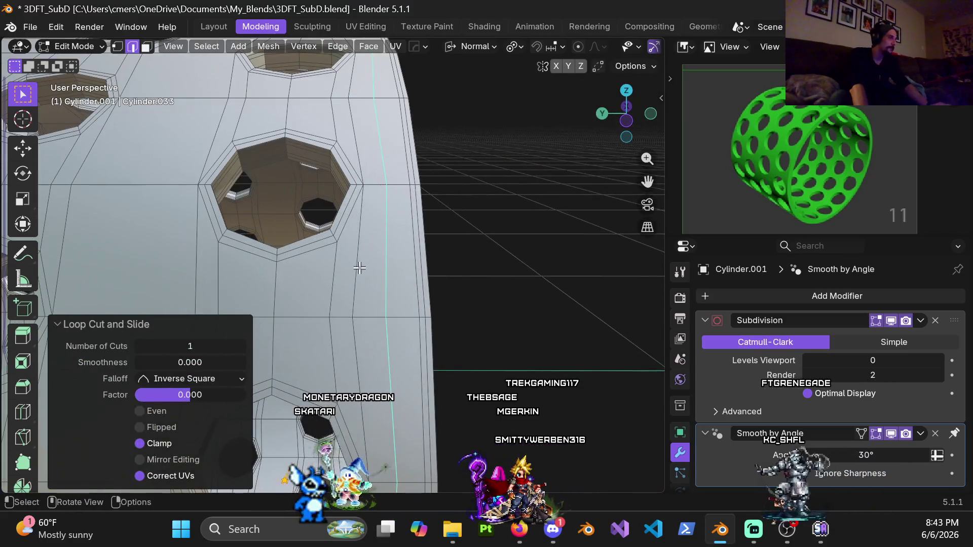
pyautogui.keyDown('alt'); pyautogui.click(361, 248); pyautogui.keyUp('alt')
pyautogui.press('x')
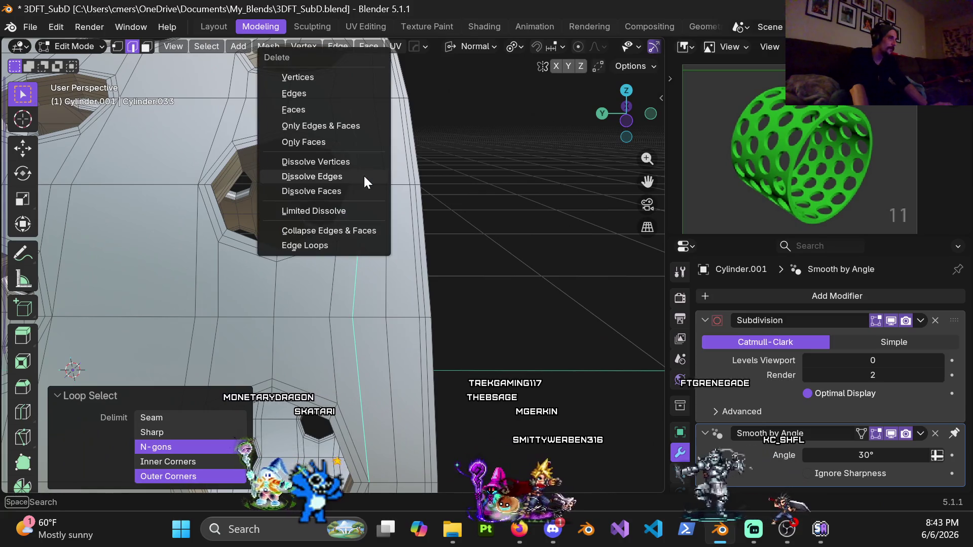
pyautogui.click(363, 177)
pyautogui.scroll(-3, 351, 333)
# - On the next column of holes, add another loop cut and dissolve its vertical edge loop
pyautogui.moveTo(352, 333)
pyautogui.mouseDown(button='middle')
pyautogui.moveTo(267, 205)
pyautogui.moveTo(312, 289)
pyautogui.mouseUp(button='middle')
pyautogui.hotkey('ctrl', 'r')
pyautogui.click(268, 204)
pyautogui.rightClick(268, 205)
pyautogui.keyDown('alt'); pyautogui.click(312, 289); pyautogui.keyUp('alt')
pyautogui.press('x')
pyautogui.click(315, 189)
# - From below the cylinder, dissolve one more vertical edge loop between the holes
pyautogui.moveTo(348, 206)
pyautogui.mouseDown(button='middle')
pyautogui.moveTo(335, 144)
pyautogui.moveTo(319, 259)
pyautogui.mouseUp(button='middle')
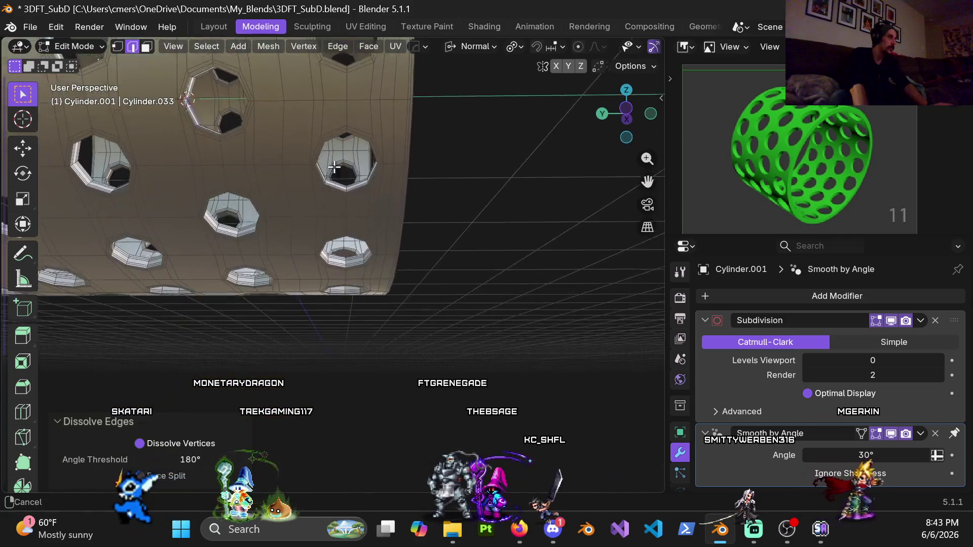
pyautogui.keyDown('alt'); pyautogui.click(308, 181); pyautogui.keyUp('alt')
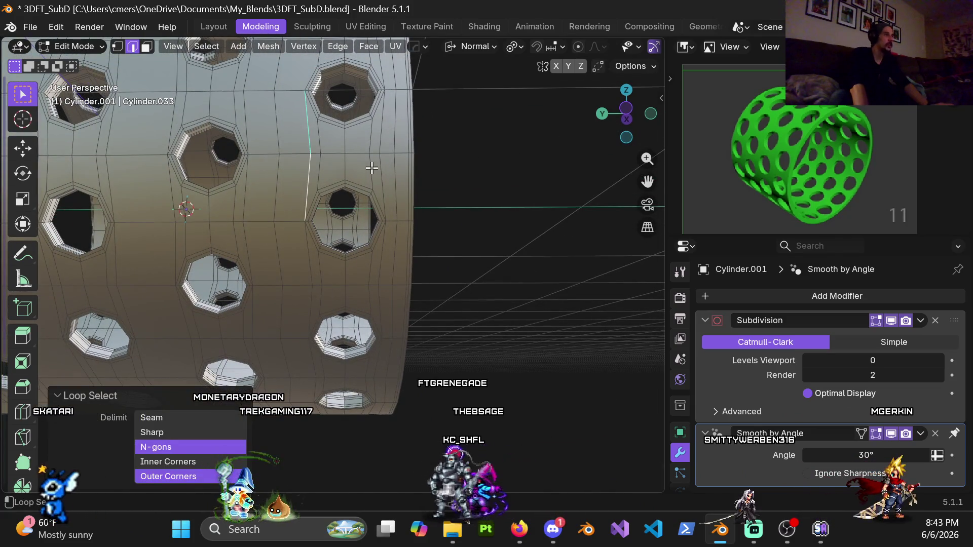
pyautogui.keyDown('shift'); pyautogui.scroll(5, 382, 170); pyautogui.keyUp('shift')
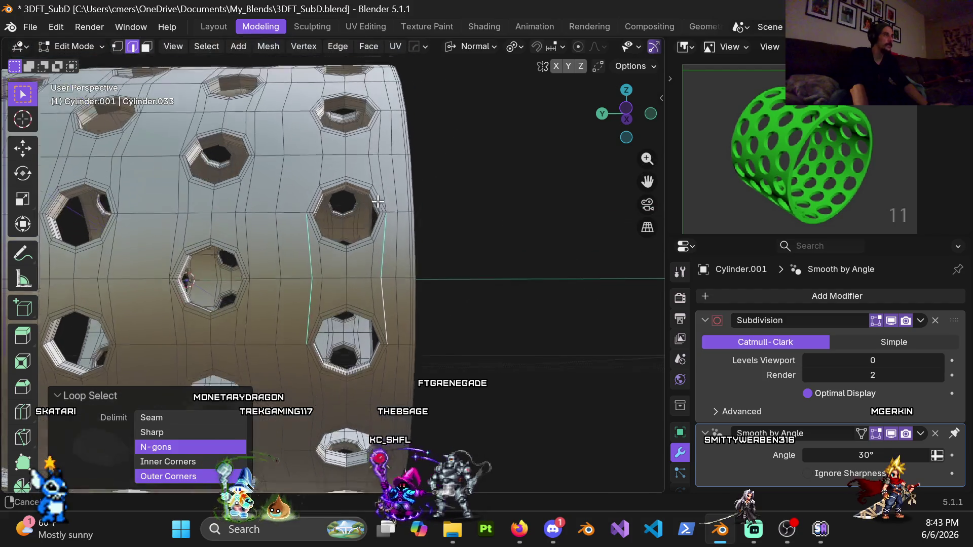
pyautogui.press('x')
pyautogui.click(379, 185)
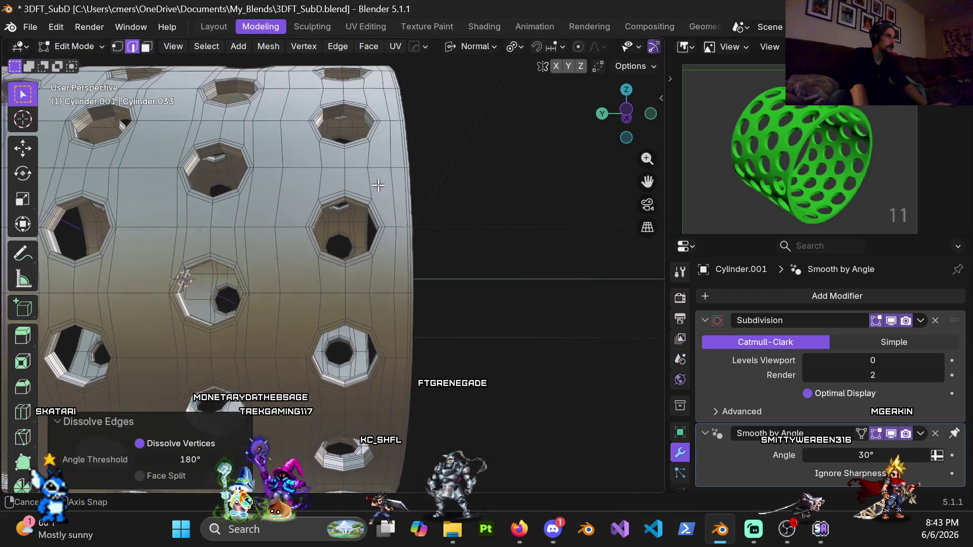
pyautogui.moveTo(378, 185)
pyautogui.mouseDown(button='middle')
pyautogui.moveTo(358, 239)
pyautogui.moveTo(315, 210)
pyautogui.mouseUp(button='middle')
# - Dissolve the first vertical edge loop beside a hole with Dissolve Edges
pyautogui.press('x')
pyautogui.press('Escape')
pyautogui.moveTo(339, 229); pyautogui.dragTo(352, 159, button='middle')
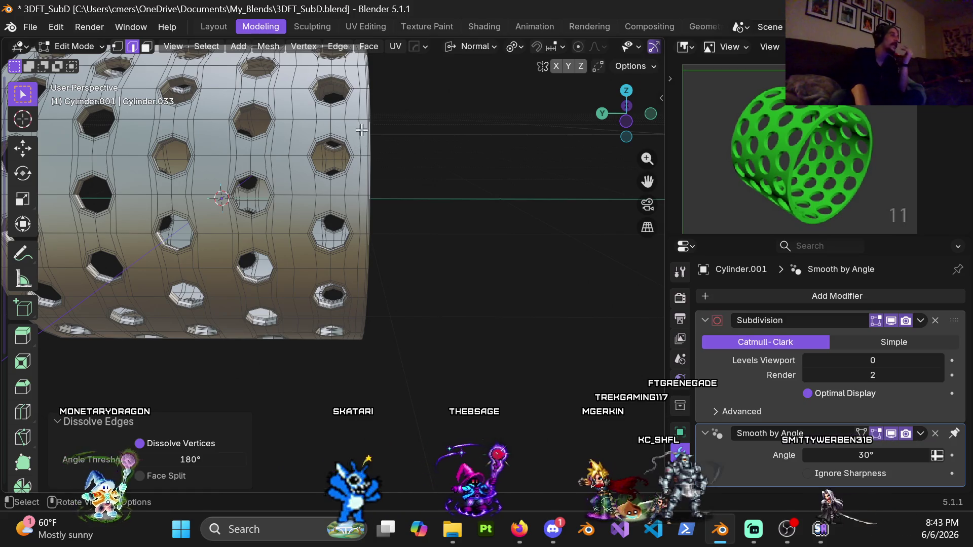
pyautogui.moveTo(361, 130)
pyautogui.mouseDown(button='middle')
pyautogui.moveTo(358, 82)
pyautogui.moveTo(397, 263)
pyautogui.moveTo(375, 244)
pyautogui.moveTo(390, 223)
pyautogui.mouseUp(button='middle')
pyautogui.scroll(5, 400, 213)
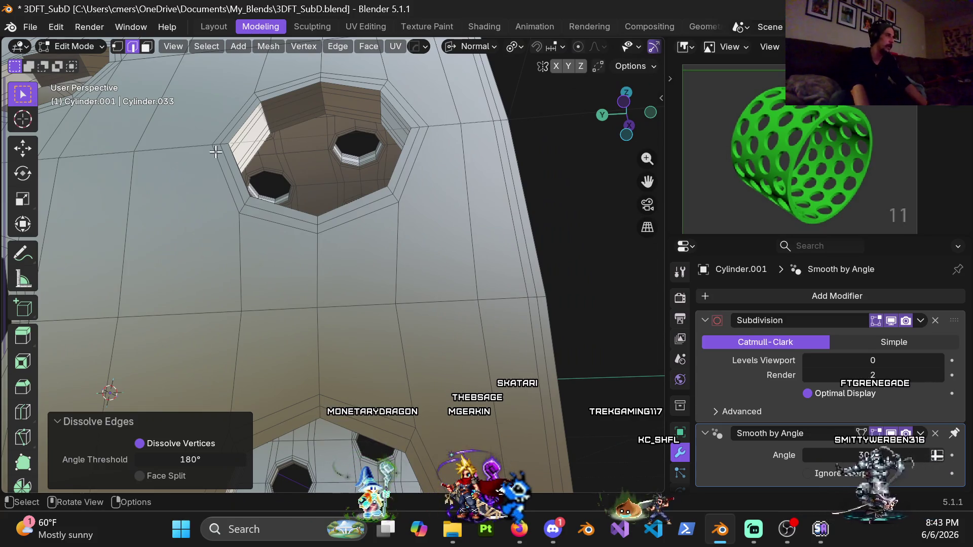
pyautogui.moveTo(339, 316)
pyautogui.mouseDown(button='middle')
pyautogui.moveTo(337, 276)
pyautogui.moveTo(148, 152)
pyautogui.moveTo(355, 213)
pyautogui.moveTo(362, 249)
pyautogui.moveTo(350, 238)
pyautogui.moveTo(350, 261)
pyautogui.moveTo(360, 231)
pyautogui.moveTo(363, 253)
pyautogui.mouseUp(button='middle')
pyautogui.keyDown('alt'); pyautogui.click(369, 257); pyautogui.keyUp('alt')
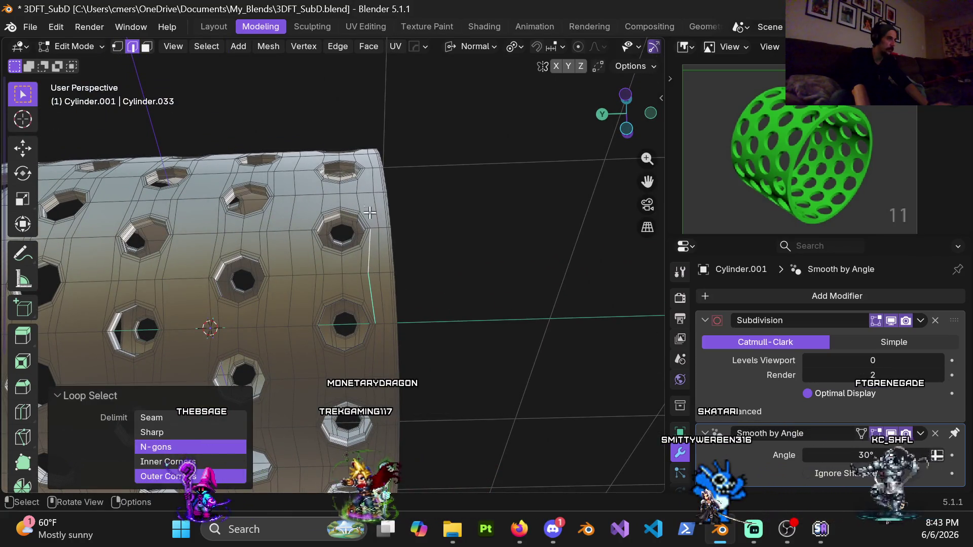
pyautogui.press('x')
pyautogui.click(366, 275)
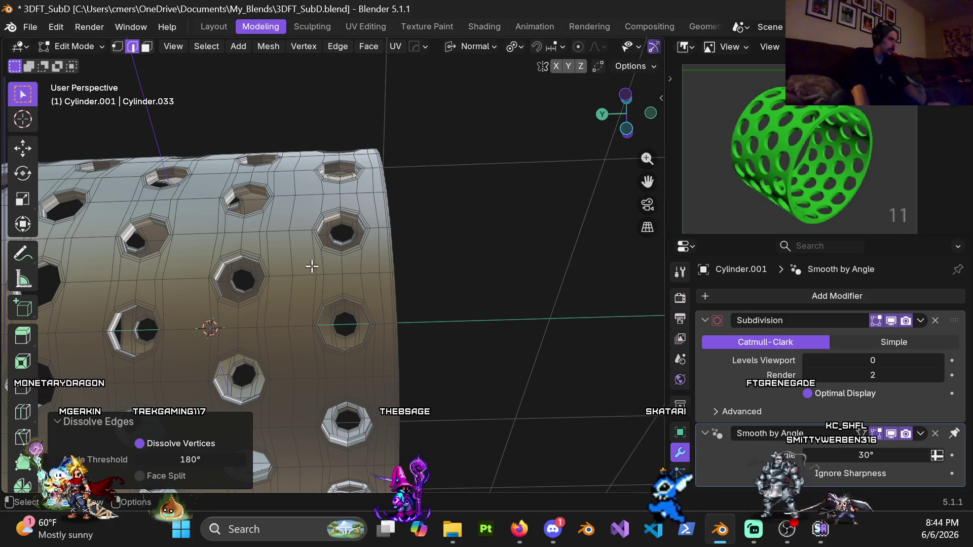
# - Select the next vertical loop down to the lower hole and dissolve it
pyautogui.press('x')
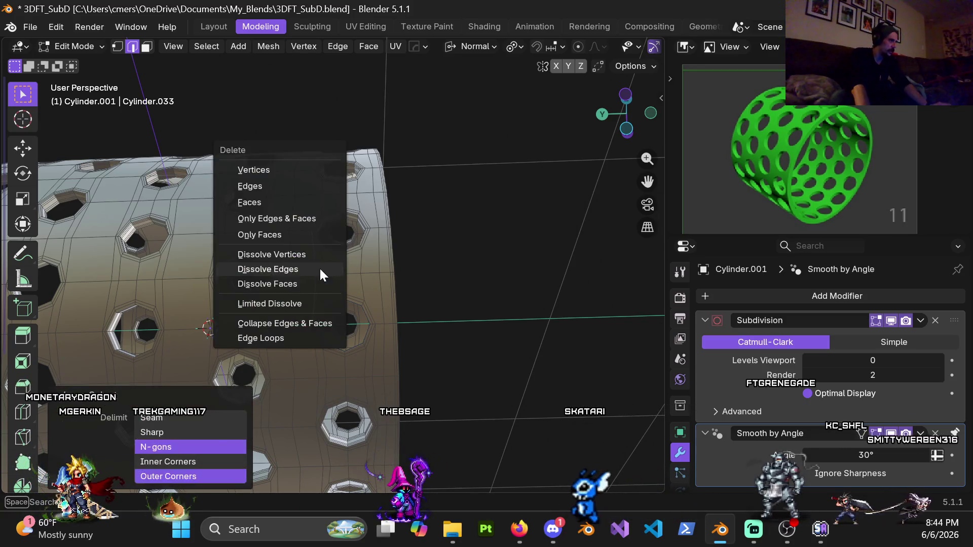
pyautogui.press('Escape')
pyautogui.keyDown('shift'); pyautogui.moveTo(337, 304); pyautogui.dragTo(340, 202, button='middle'); pyautogui.keyUp('shift')
pyautogui.keyDown('alt'); pyautogui.click(343, 145); pyautogui.keyUp('alt')
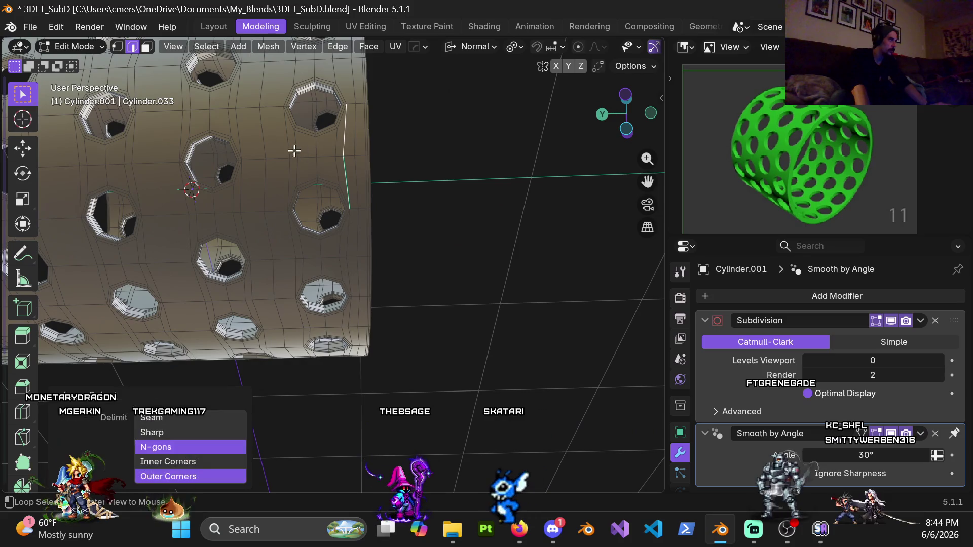
pyautogui.moveTo(318, 252); pyautogui.dragTo(293, 237, button='middle')
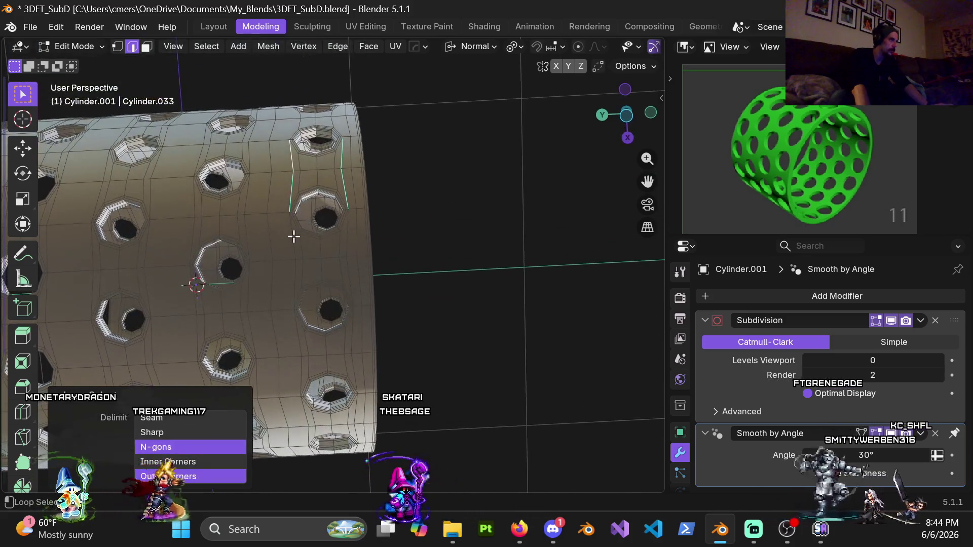
pyautogui.keyDown('alt'); pyautogui.keyDown('shift'); pyautogui.click(353, 338); pyautogui.keyUp('shift'); pyautogui.keyUp('alt')
pyautogui.moveTo(335, 338); pyautogui.dragTo(322, 225, button='middle')
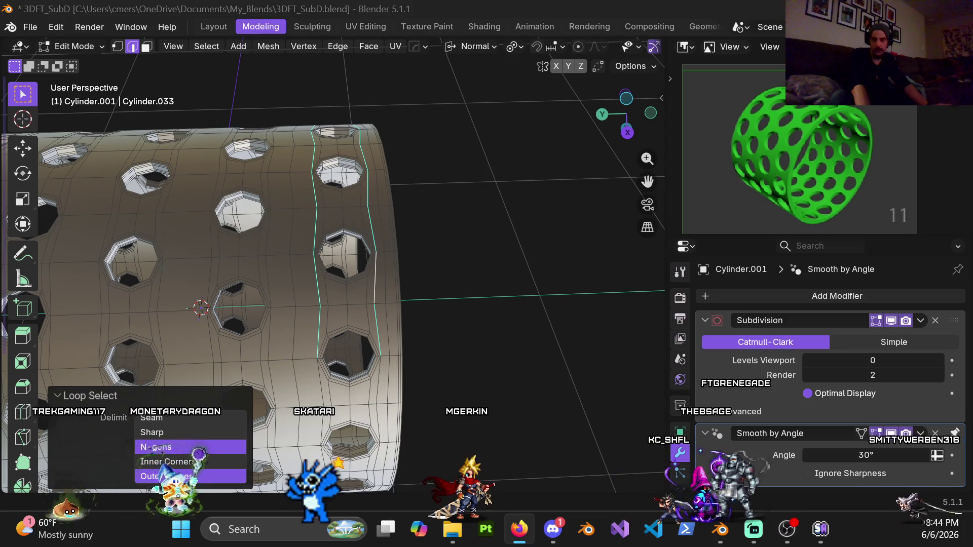
pyautogui.hotkey('alt', 'Tab')
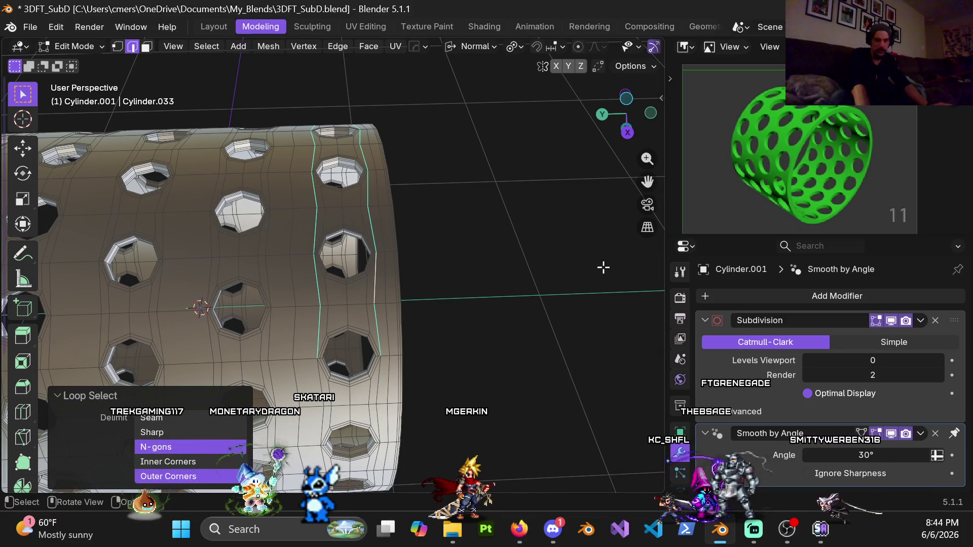
pyautogui.moveTo(376, 290)
pyautogui.keyDown('shift'); pyautogui.mouseDown(button='middle')
pyautogui.moveTo(311, 262)
pyautogui.moveTo(283, 237)
pyautogui.moveTo(320, 189)
pyautogui.mouseUp(button='middle'); pyautogui.keyUp('shift')
pyautogui.moveTo(263, 211)
pyautogui.keyDown('shift'); pyautogui.mouseDown(button='middle')
pyautogui.moveTo(322, 192)
pyautogui.moveTo(282, 249)
pyautogui.moveTo(285, 291)
pyautogui.moveTo(333, 238)
pyautogui.moveTo(326, 287)
pyautogui.moveTo(317, 197)
pyautogui.mouseUp(button='middle'); pyautogui.keyUp('shift')
pyautogui.press('x')
pyautogui.click(333, 258)
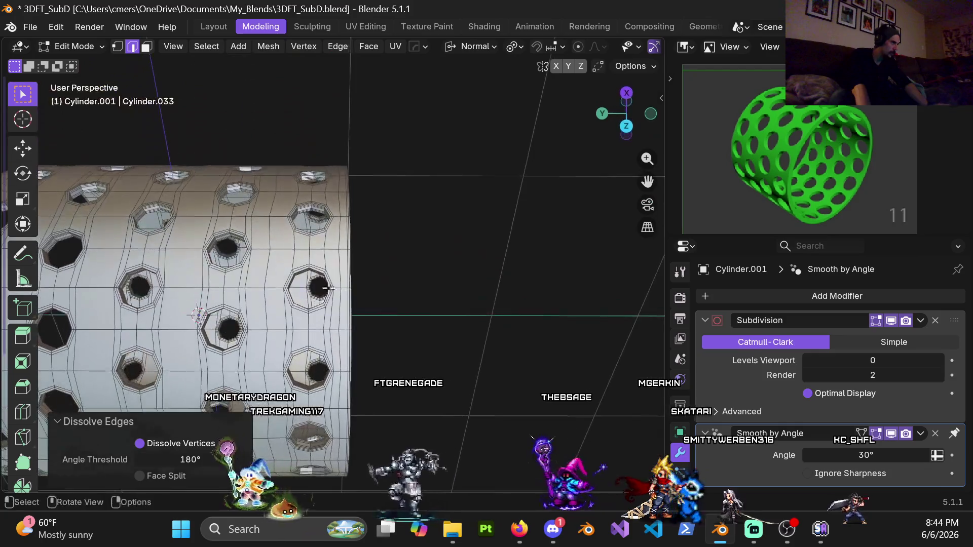
# - Dissolve one more vertical edge loop between the holes
pyautogui.scroll(3, 326, 288)
pyautogui.keyDown('alt'); pyautogui.click(279, 251); pyautogui.keyUp('alt')
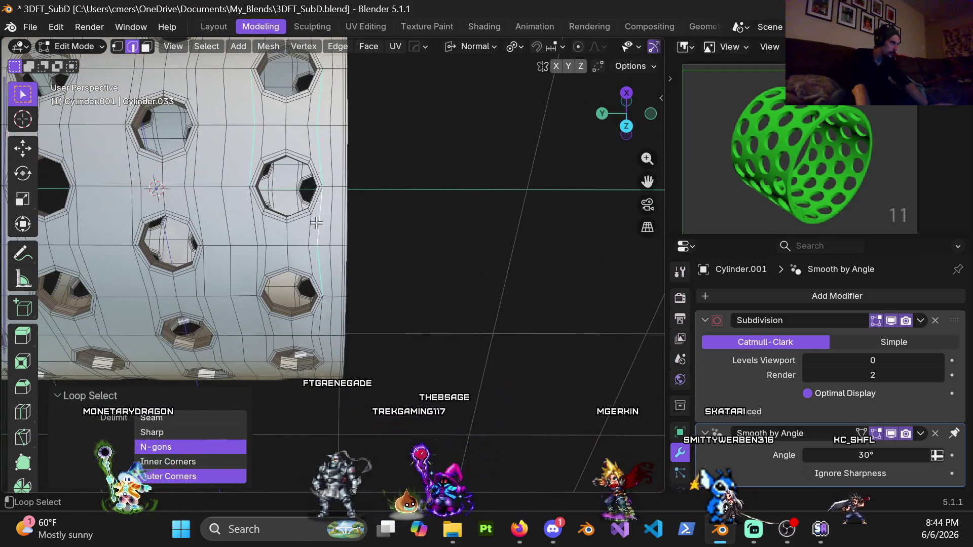
pyautogui.moveTo(298, 277); pyautogui.dragTo(318, 321, button='middle')
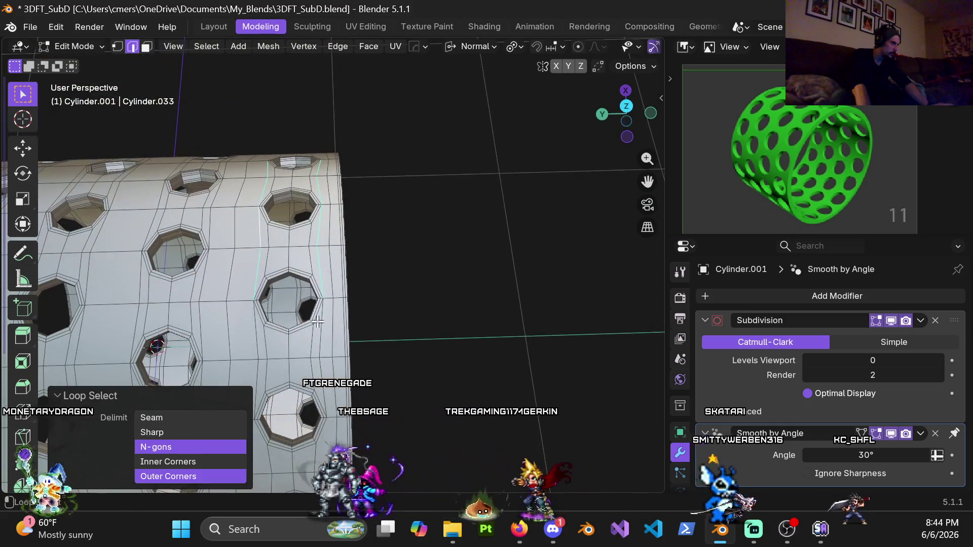
pyautogui.hotkey('ctrl', 'z')
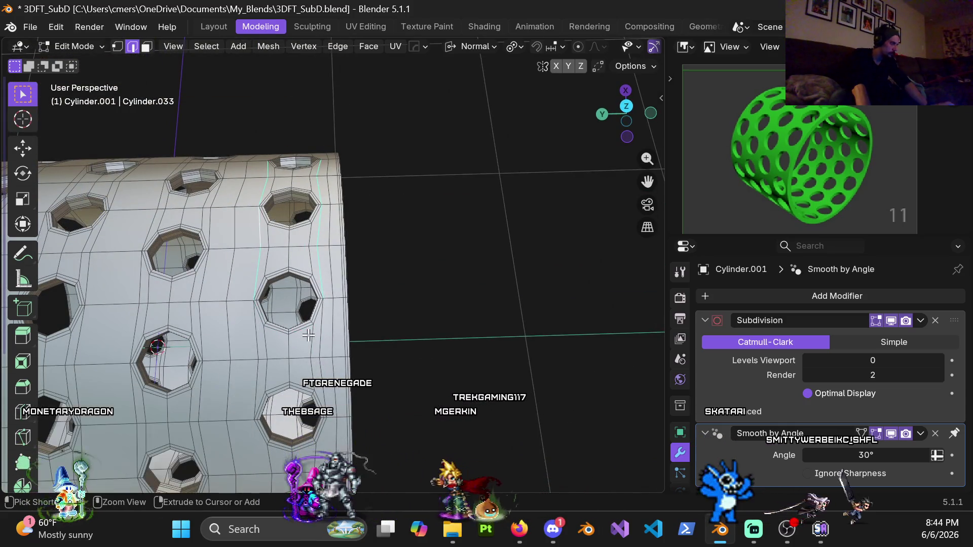
pyautogui.keyDown('alt'); pyautogui.click(260, 341); pyautogui.keyUp('alt')
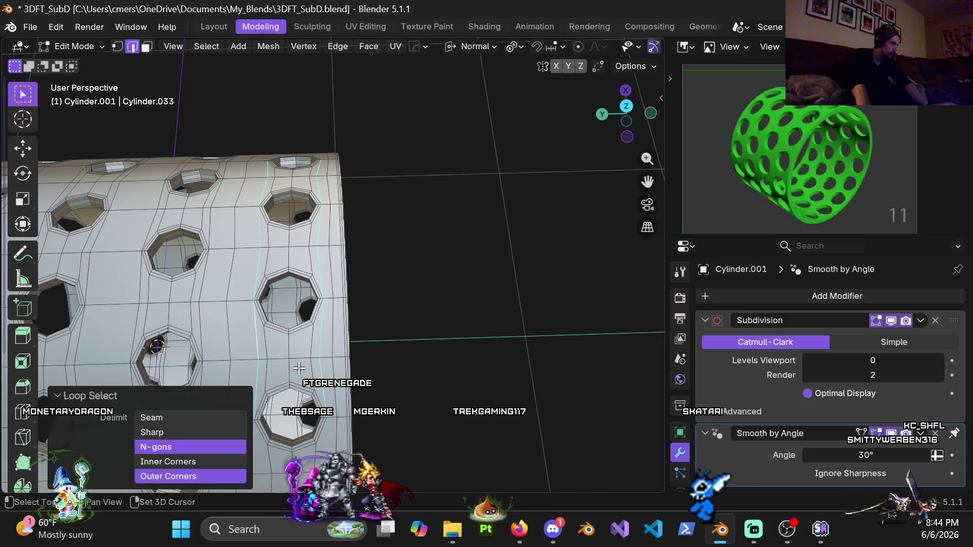
pyautogui.keyDown('shift'); pyautogui.moveTo(299, 368); pyautogui.dragTo(325, 237, button='middle'); pyautogui.keyUp('shift')
pyautogui.press('x')
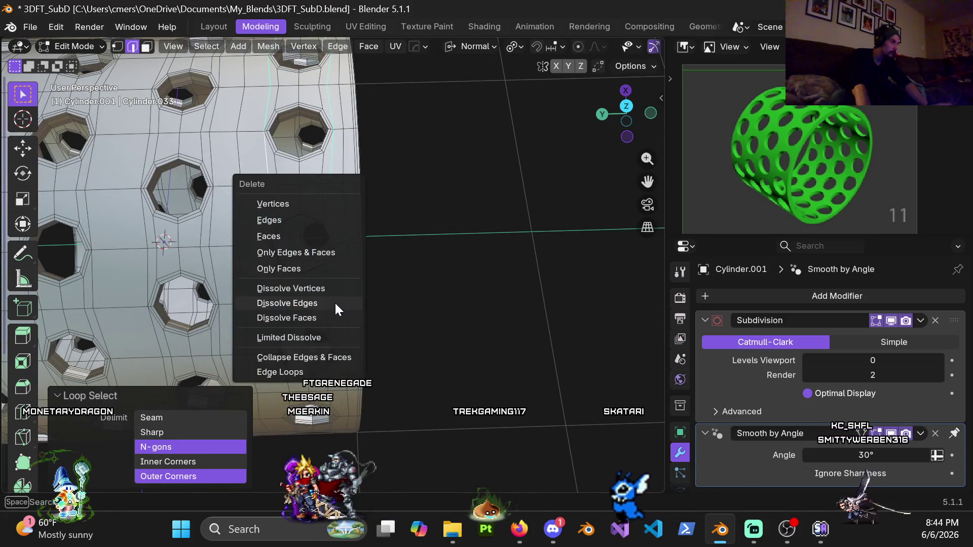
pyautogui.click(335, 302)
# - Switch the perforated cylinder back to Object Mode
pyautogui.scroll(-4, 334, 302)
pyautogui.moveTo(335, 302)
pyautogui.mouseDown(button='middle')
pyautogui.moveTo(335, 274)
pyautogui.moveTo(370, 347)
pyautogui.moveTo(352, 237)
pyautogui.moveTo(311, 322)
pyautogui.moveTo(325, 204)
pyautogui.moveTo(228, 243)
pyautogui.moveTo(219, 185)
pyautogui.moveTo(315, 225)
pyautogui.moveTo(370, 218)
pyautogui.mouseUp(button='middle')
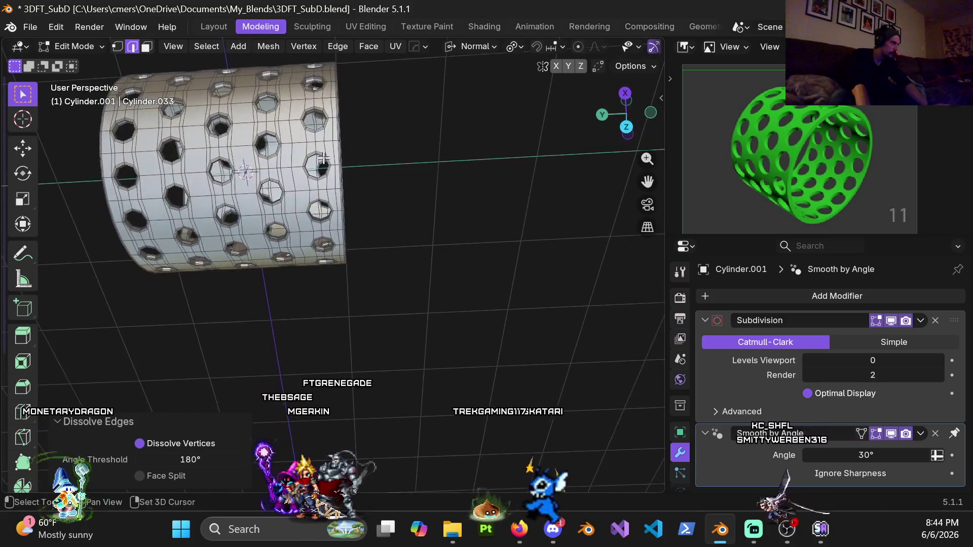
pyautogui.hotkey('ctrl', 'Tab')
pyautogui.click(267, 220)
# - Set the Subdivision modifier's Levels Viewport to 4 on the cylinder
pyautogui.scroll(5, 266, 220)
pyautogui.moveTo(267, 220)
pyautogui.mouseDown(button='middle')
pyautogui.moveTo(260, 169)
pyautogui.moveTo(296, 167)
pyautogui.moveTo(294, 249)
pyautogui.mouseUp(button='middle')
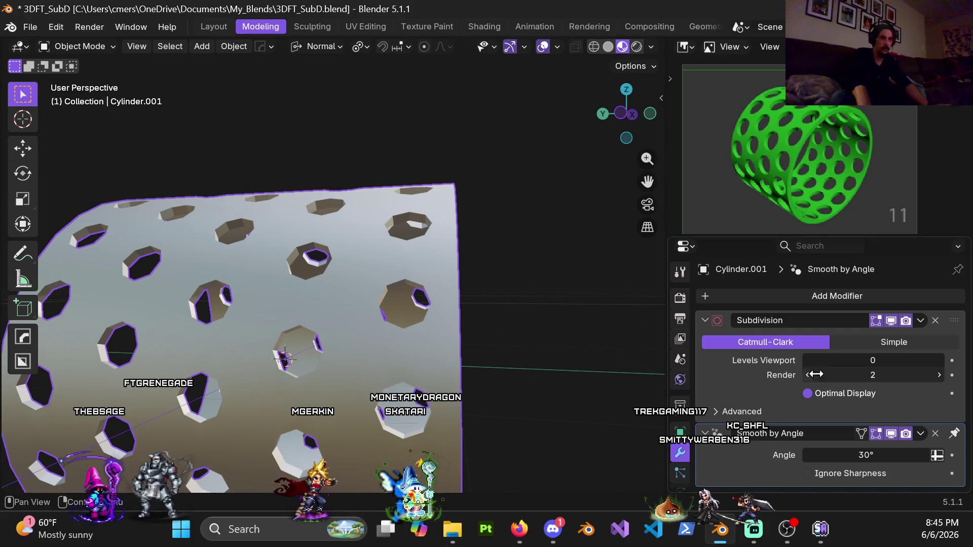
pyautogui.click(865, 360)
pyautogui.write('4')
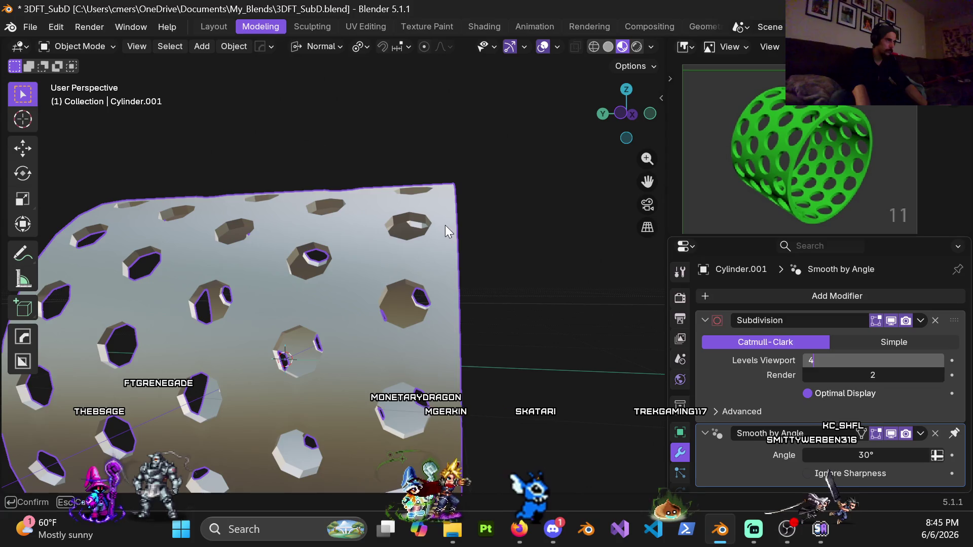
pyautogui.press('Return')
pyautogui.scroll(-4, 475, 288)
pyautogui.moveTo(467, 245)
pyautogui.mouseDown(button='middle')
pyautogui.moveTo(360, 257)
pyautogui.moveTo(212, 238)
pyautogui.moveTo(279, 237)
pyautogui.mouseUp(button='middle')
# - Box-select the other exercise objects and hide them with H
pyautogui.scroll(-5, 226, 199)
pyautogui.moveTo(211, 203); pyautogui.dragTo(315, 262, button='middle')
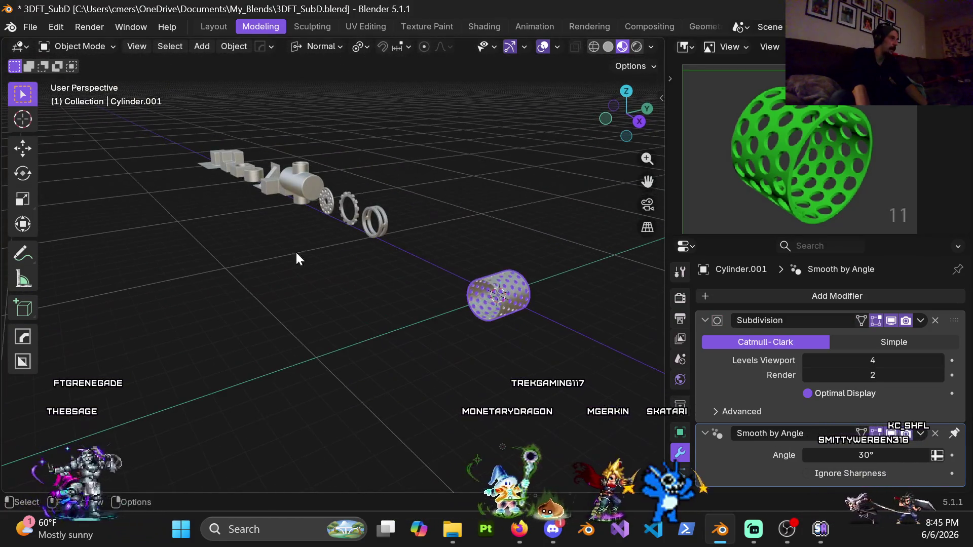
pyautogui.moveTo(174, 136); pyautogui.dragTo(400, 273)
pyautogui.press('h')
# - Put Cylinder.001 back into Edit Mode
pyautogui.scroll(5, 432, 304)
pyautogui.moveTo(436, 334)
pyautogui.mouseDown(button='middle')
pyautogui.moveTo(425, 279)
pyautogui.moveTo(391, 276)
pyautogui.moveTo(387, 235)
pyautogui.moveTo(406, 284)
pyautogui.mouseUp(button='middle')
pyautogui.scroll(5, 425, 279)
pyautogui.hotkey('ctrl', 'Tab')
pyautogui.click(316, 261)
pyautogui.moveTo(316, 261)
pyautogui.mouseDown(button='middle')
pyautogui.moveTo(398, 275)
pyautogui.moveTo(324, 273)
pyautogui.moveTo(261, 213)
pyautogui.moveTo(226, 227)
pyautogui.moveTo(343, 304)
pyautogui.moveTo(380, 309)
pyautogui.moveTo(262, 283)
pyautogui.moveTo(283, 308)
pyautogui.moveTo(319, 315)
pyautogui.moveTo(324, 305)
pyautogui.mouseUp(button='middle')
pyautogui.scroll(3, 398, 274)
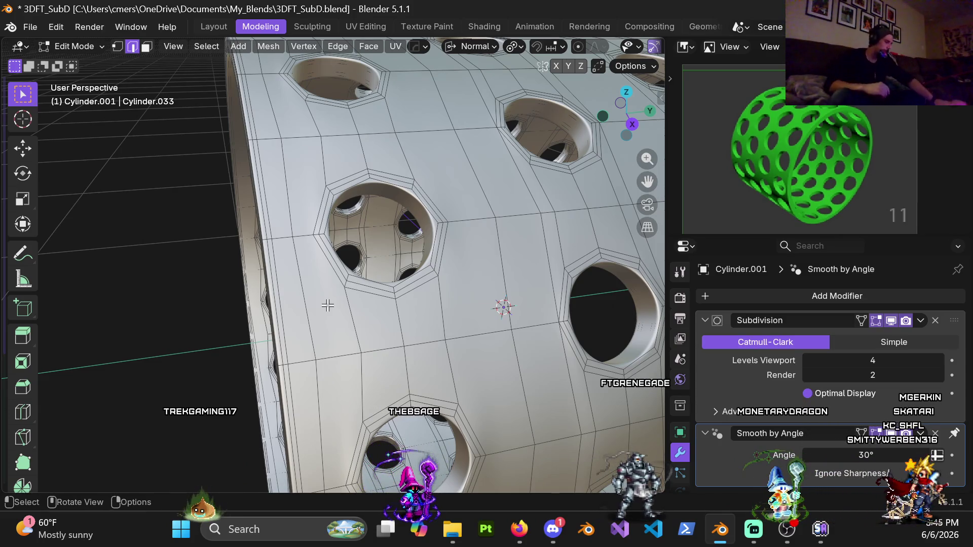
# - Switch to vertex select and set the Subdivision Levels Viewport to 0
pyautogui.press('1')
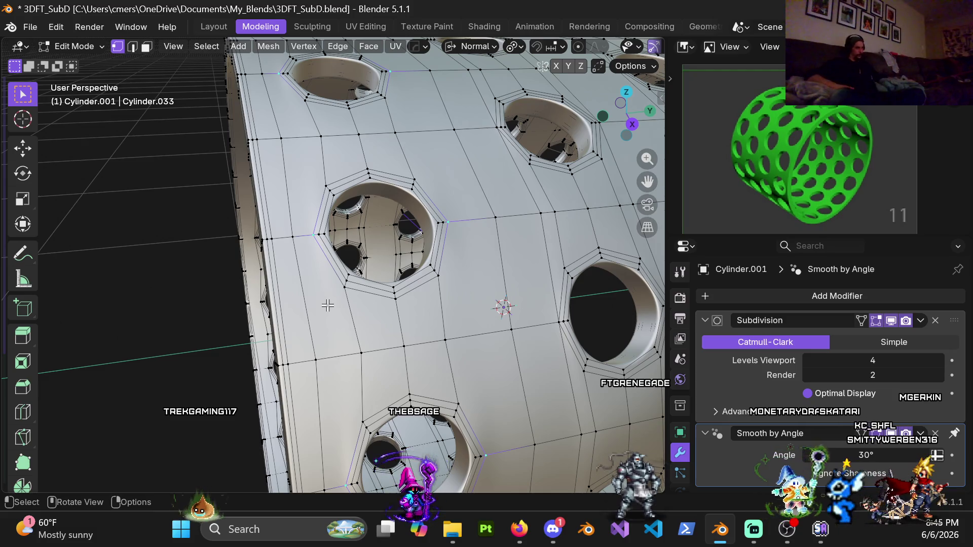
pyautogui.click(849, 357)
pyautogui.write('0')
pyautogui.press('Return')
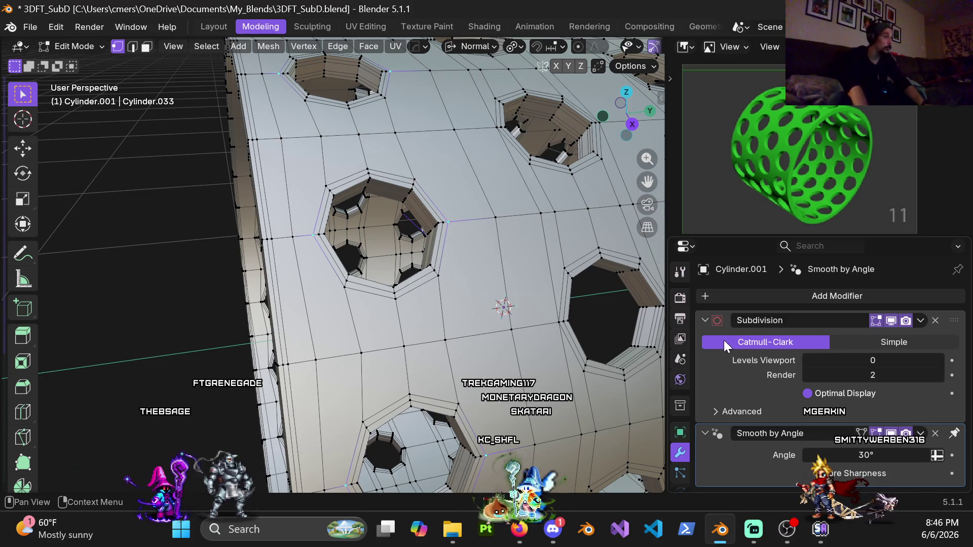
# - Knife-cut a new edge between the vertices beside one hole
pyautogui.moveTo(317, 187); pyautogui.dragTo(330, 206, button='middle')
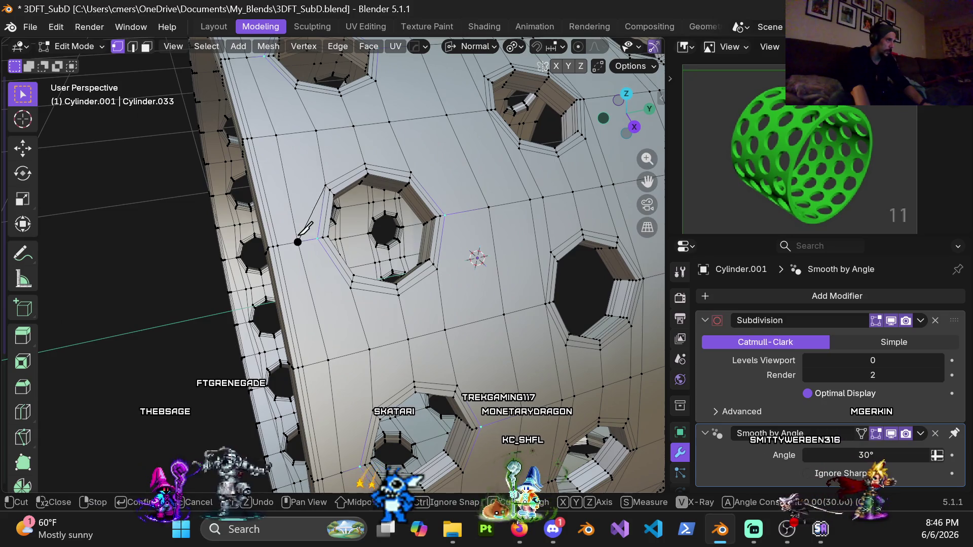
pyautogui.click(358, 290)
pyautogui.press('Return')
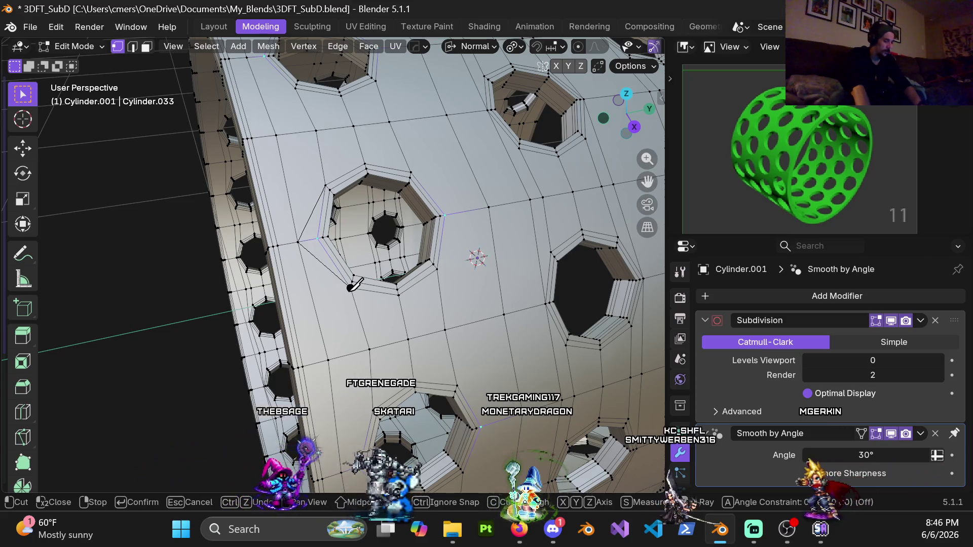
pyautogui.moveTo(318, 231)
pyautogui.mouseDown(button='middle')
pyautogui.moveTo(315, 276)
pyautogui.moveTo(184, 267)
pyautogui.moveTo(357, 256)
pyautogui.moveTo(372, 233)
pyautogui.mouseUp(button='middle')
pyautogui.press('Tab')
pyautogui.hotkey('ctrl', 'Tab')
pyautogui.click(446, 250)
pyautogui.moveTo(446, 250); pyautogui.dragTo(366, 249, button='middle')
pyautogui.press('Tab')
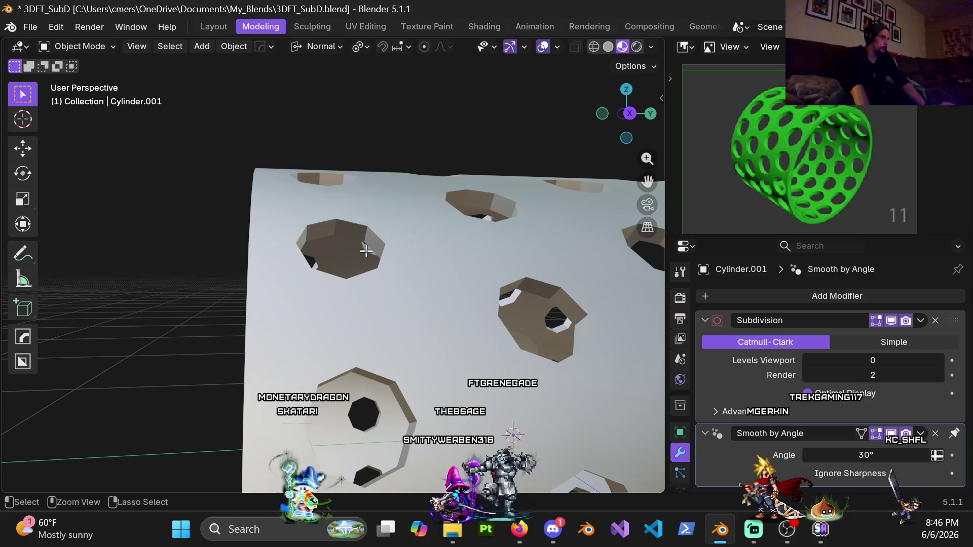
pyautogui.press('Tab')
pyautogui.hotkey('ctrl', '4')
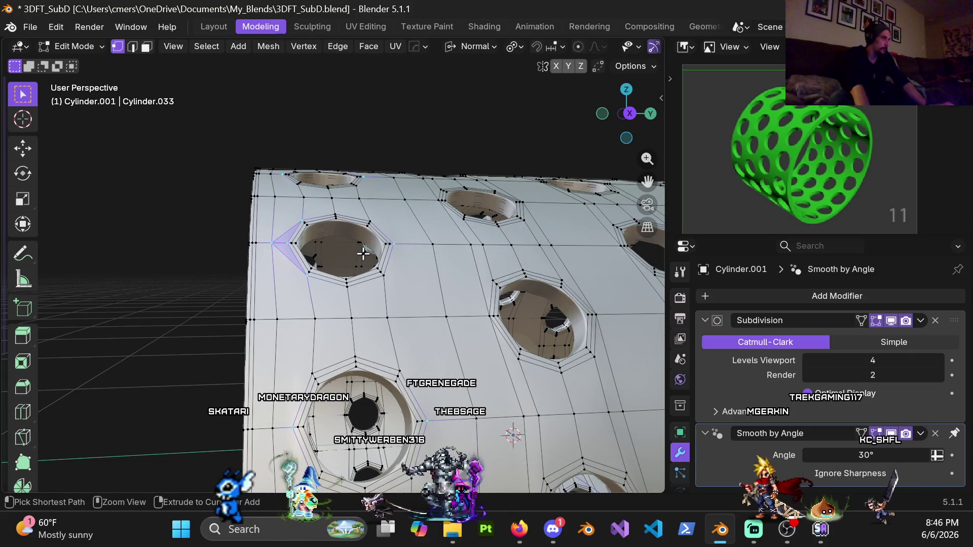
pyautogui.press('2')
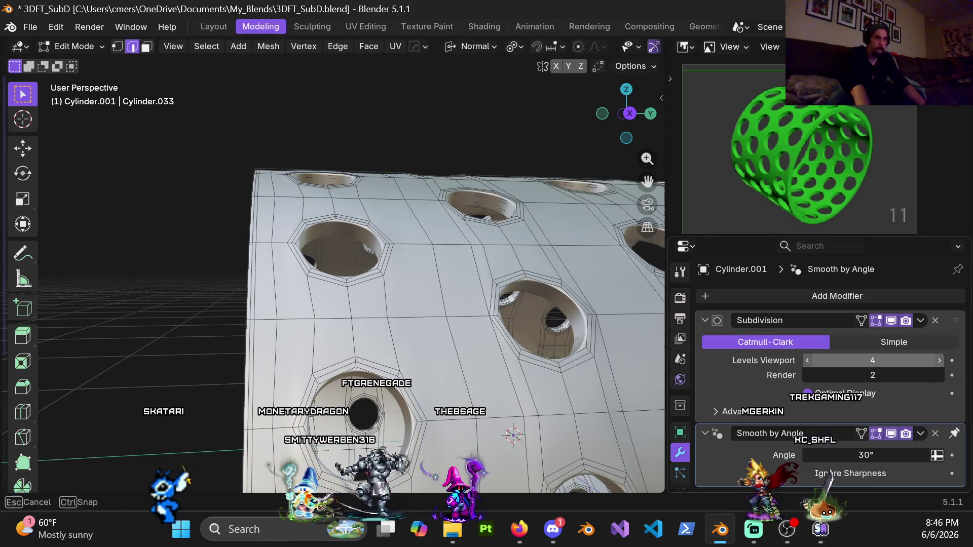
pyautogui.press('Return')
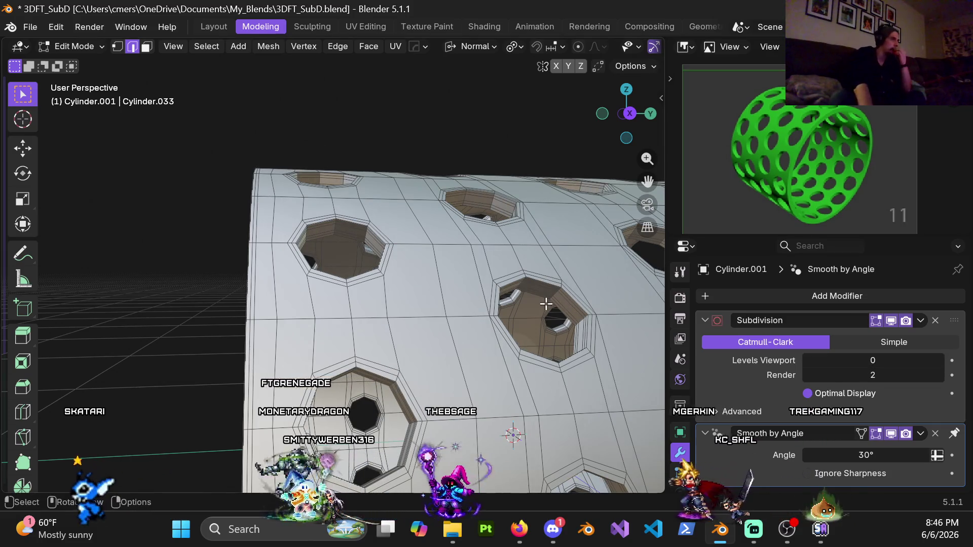
pyautogui.moveTo(416, 228); pyautogui.dragTo(398, 217, button='middle')
pyautogui.moveTo(370, 295)
pyautogui.mouseDown(button='middle')
pyautogui.moveTo(365, 202)
pyautogui.moveTo(371, 230)
pyautogui.moveTo(358, 263)
pyautogui.mouseUp(button='middle')
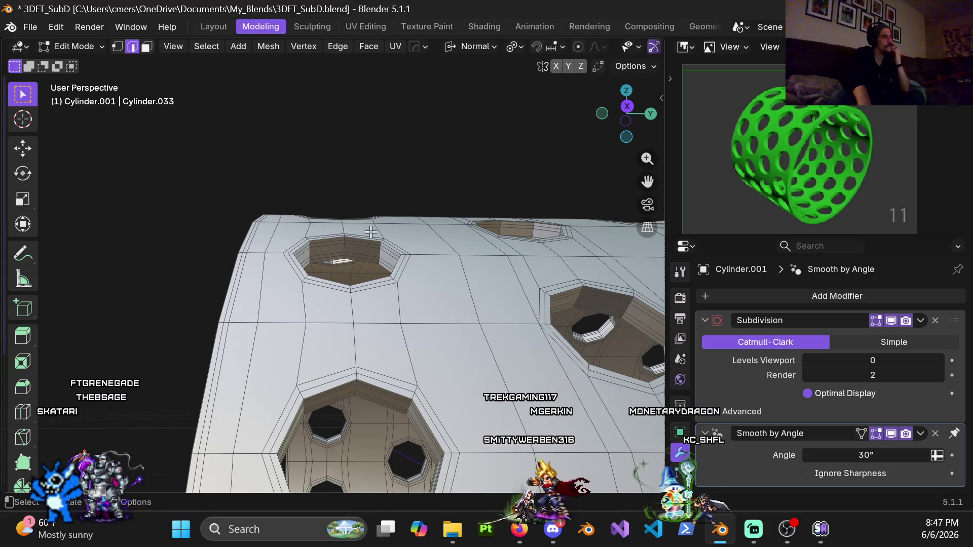
pyautogui.moveTo(370, 233)
pyautogui.mouseDown(button='middle')
pyautogui.moveTo(339, 271)
pyautogui.moveTo(304, 279)
pyautogui.moveTo(311, 341)
pyautogui.moveTo(335, 342)
pyautogui.moveTo(389, 286)
pyautogui.moveTo(348, 189)
pyautogui.moveTo(376, 263)
pyautogui.moveTo(432, 276)
pyautogui.moveTo(441, 306)
pyautogui.moveTo(402, 315)
pyautogui.moveTo(362, 289)
pyautogui.moveTo(405, 319)
pyautogui.mouseUp(button='middle')
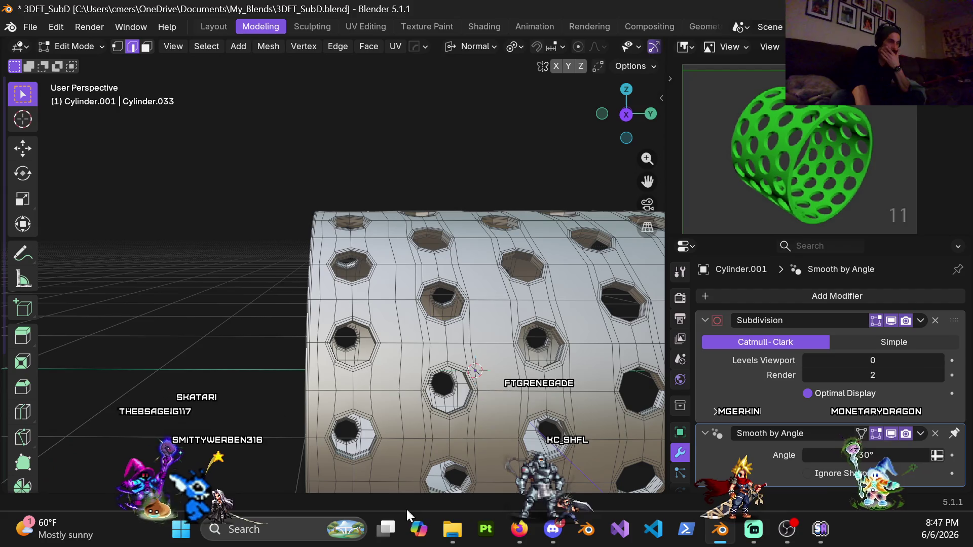
pyautogui.click(522, 537)
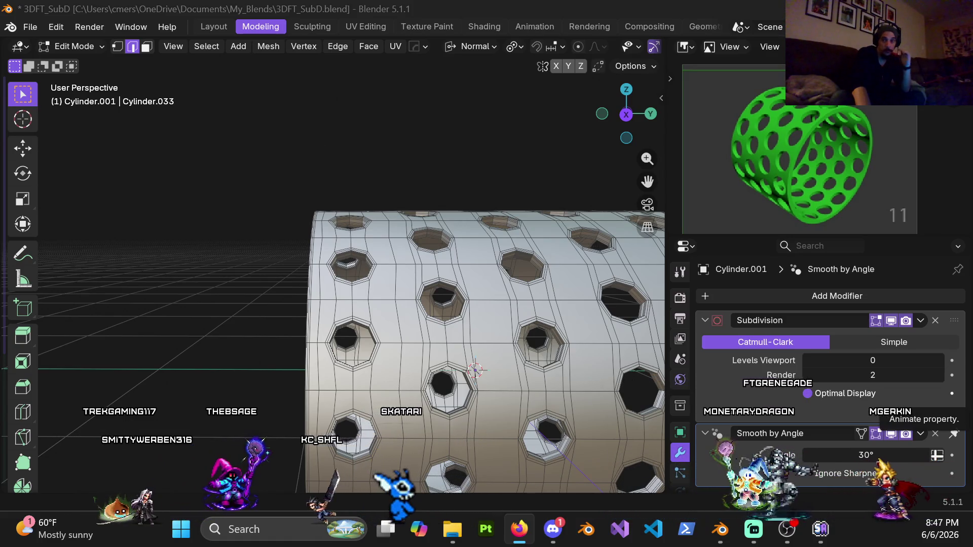
pyautogui.hotkey('alt', 'Tab')
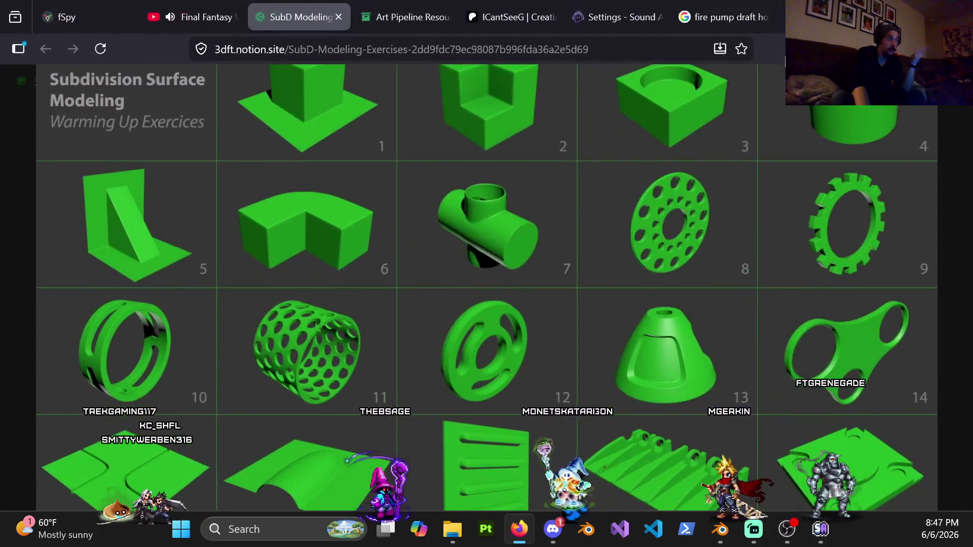
pyautogui.click(686, 105)
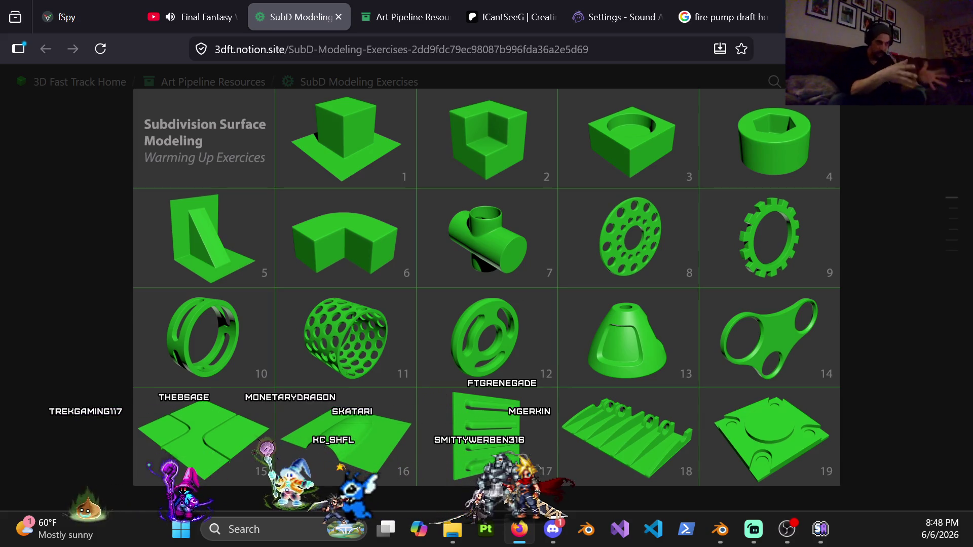
pyautogui.hotkey('alt', 'Tab')
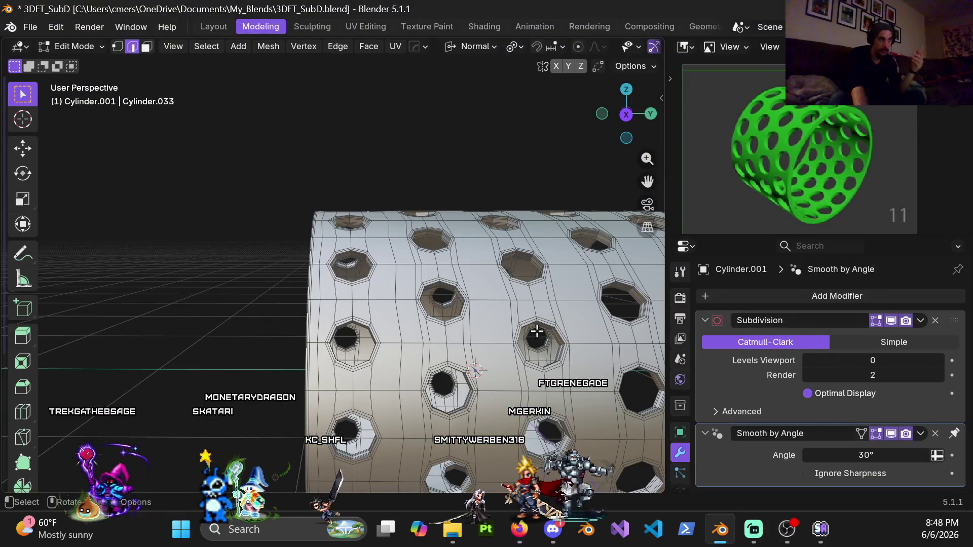
# - Remove the cylinder's Subdivision modifier and return to Object Mode
pyautogui.click(936, 320)
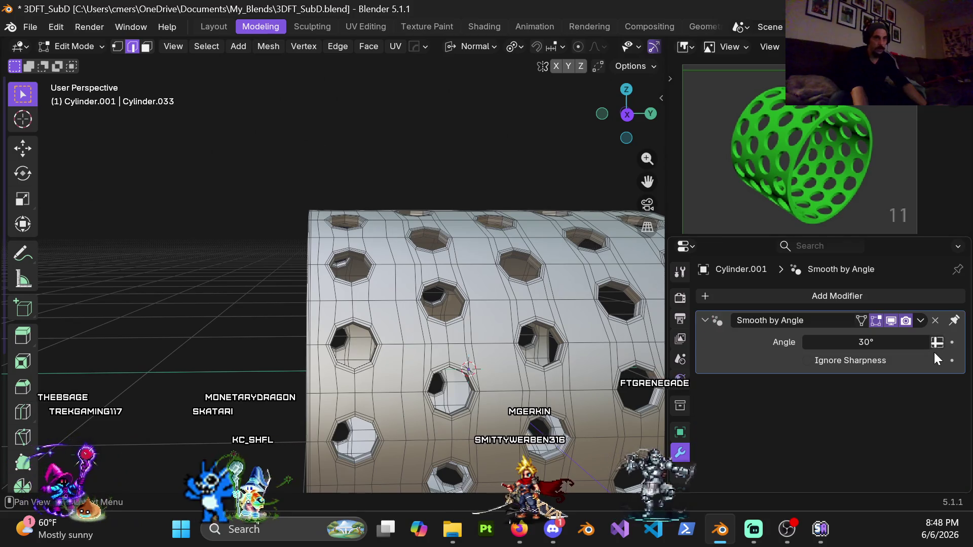
pyautogui.click(936, 321)
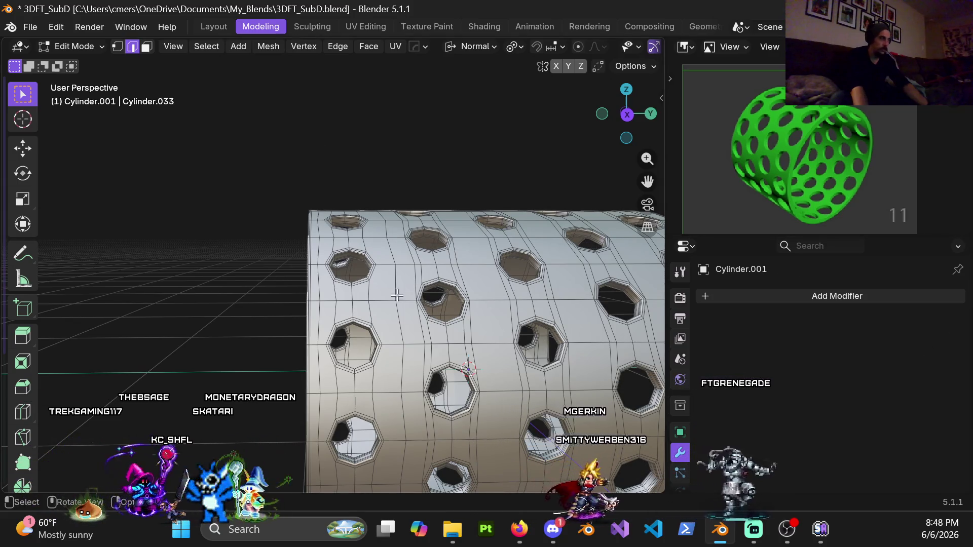
pyautogui.hotkey('ctrl', 'Tab')
pyautogui.click(326, 299)
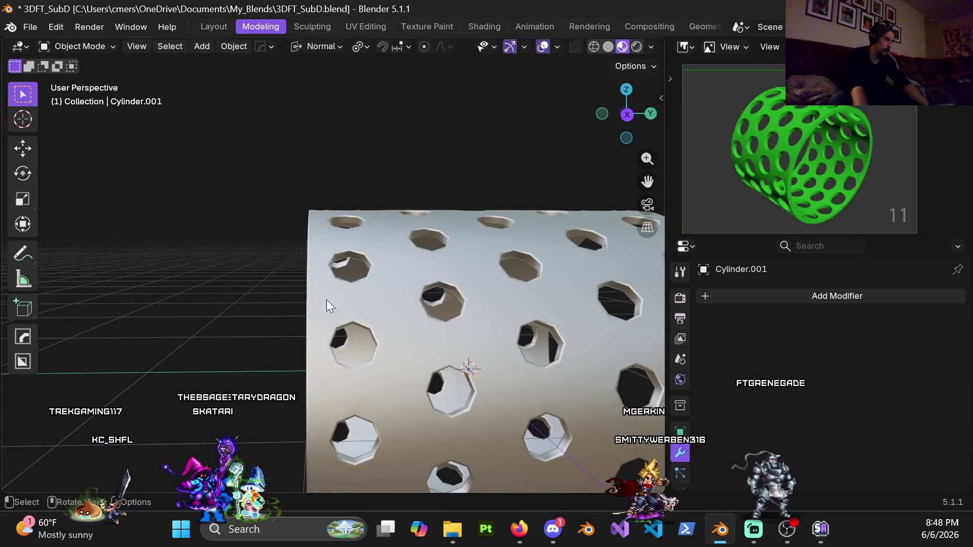
# - Apply Shade Flat to the perforated cylinder
pyautogui.rightClick(365, 291)
pyautogui.press('Escape')
pyautogui.click(327, 254)
pyautogui.moveTo(328, 254); pyautogui.dragTo(375, 290, button='middle')
pyautogui.rightClick(376, 290)
pyautogui.click(273, 253)
pyautogui.moveTo(273, 253)
pyautogui.mouseDown(button='middle')
pyautogui.moveTo(317, 285)
pyautogui.moveTo(421, 303)
pyautogui.moveTo(364, 265)
pyautogui.moveTo(386, 282)
pyautogui.mouseUp(button='middle')
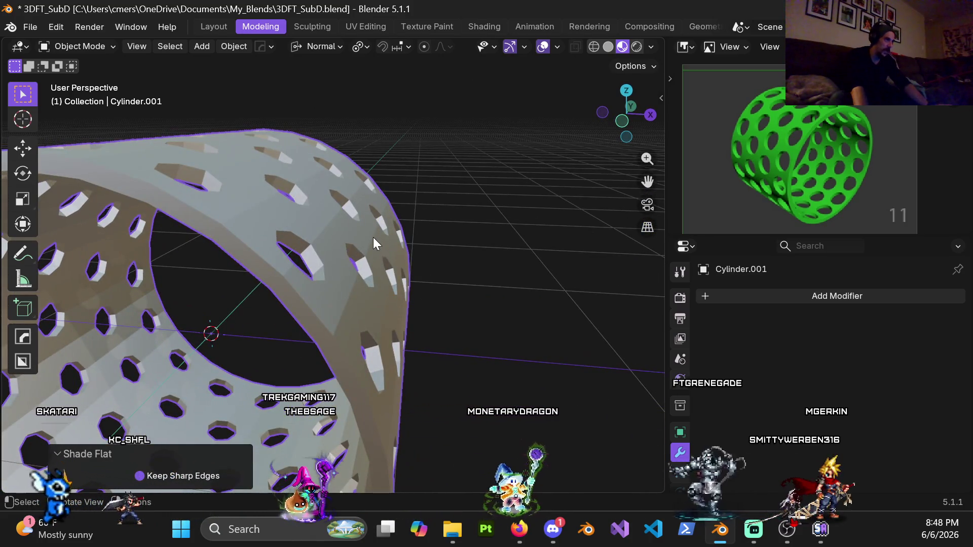
# - Inspect the flat-shaded mesh in Edit Mode, then go back to Object Mode
pyautogui.hotkey('ctrl', 'Tab')
pyautogui.click(406, 239)
pyautogui.moveTo(305, 242)
pyautogui.mouseDown(button='middle')
pyautogui.moveTo(249, 267)
pyautogui.moveTo(284, 218)
pyautogui.moveTo(380, 310)
pyautogui.mouseUp(button='middle')
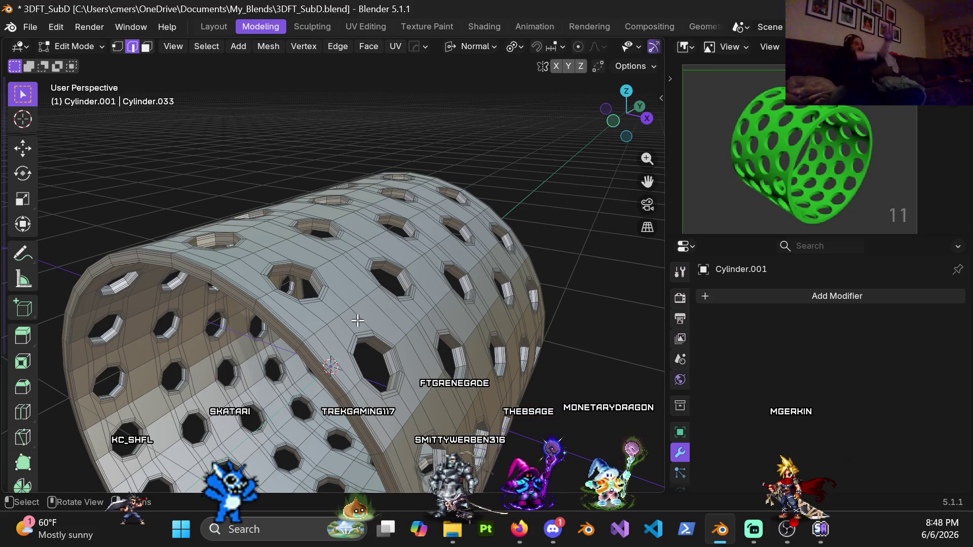
pyautogui.moveTo(343, 313); pyautogui.dragTo(340, 246, button='middle')
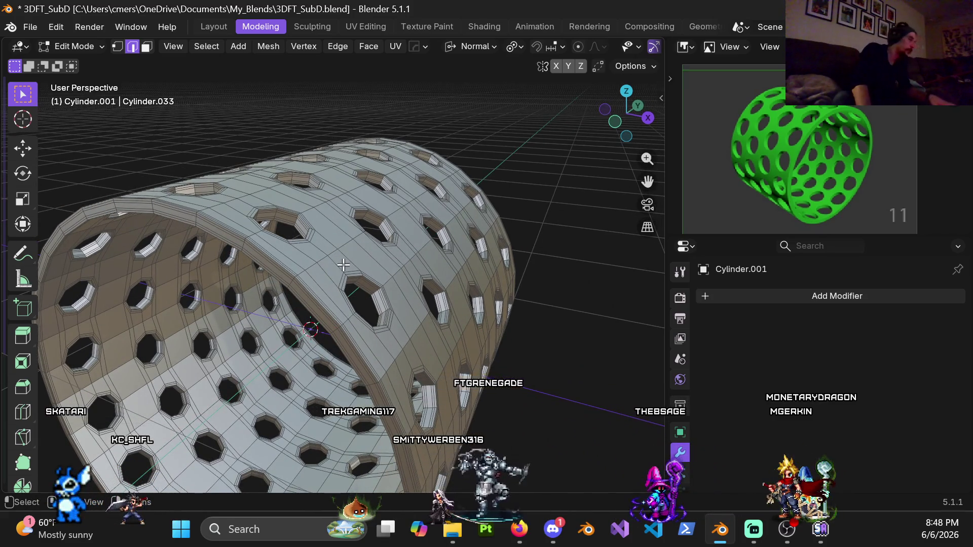
pyautogui.press('Tab')
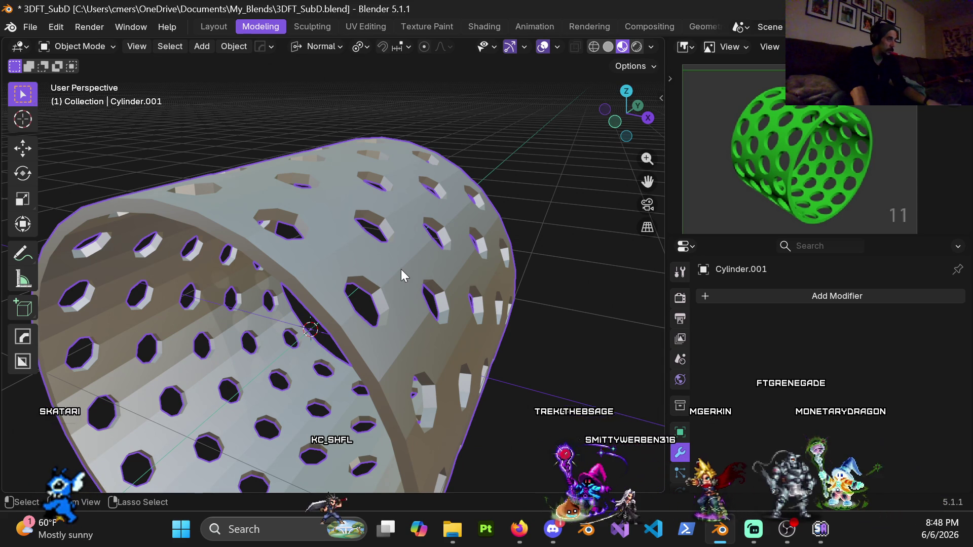
# - Preview a level-4 subdivision with Ctrl+4, then remove that modifier again
pyautogui.hotkey('ctrl', '4')
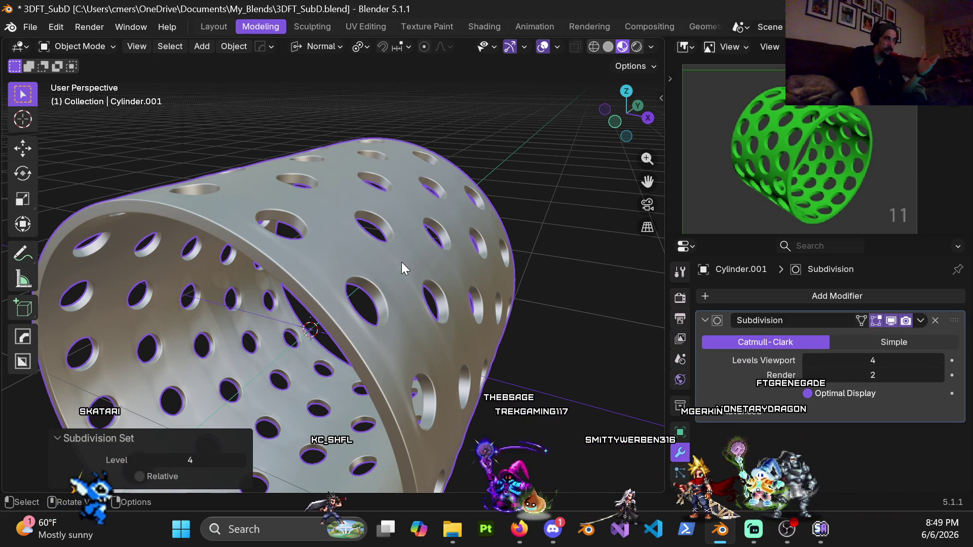
pyautogui.moveTo(401, 262)
pyautogui.mouseDown(button='middle')
pyautogui.moveTo(321, 270)
pyautogui.moveTo(344, 248)
pyautogui.mouseUp(button='middle')
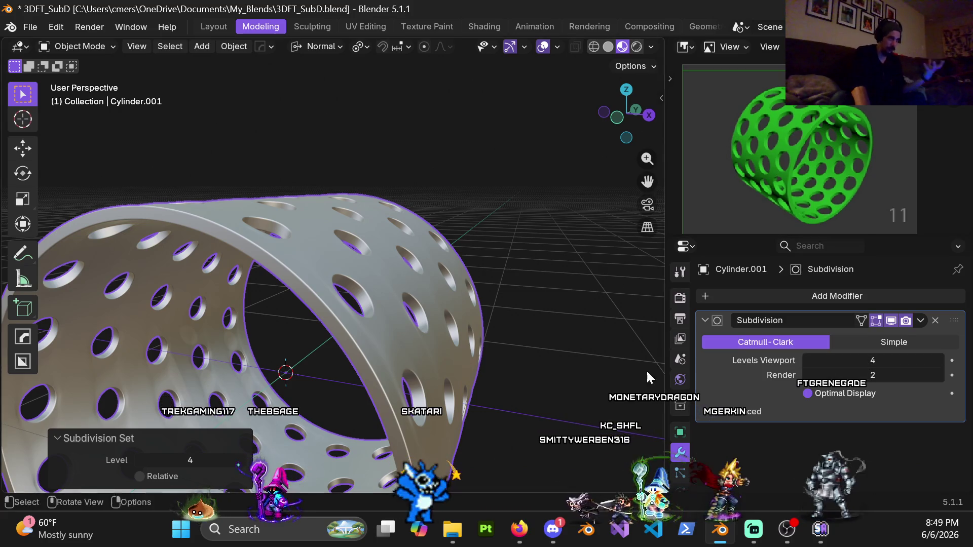
pyautogui.click(935, 320)
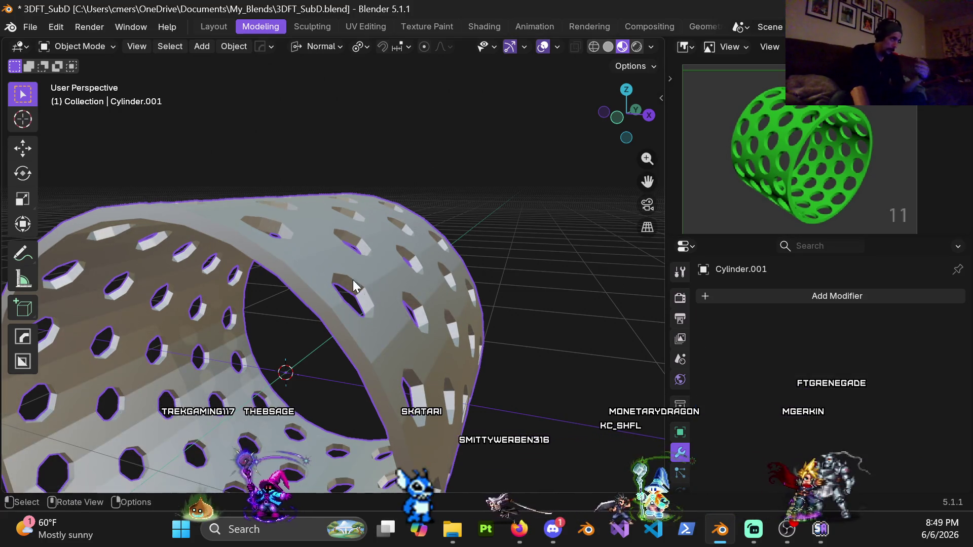
pyautogui.moveTo(346, 287); pyautogui.dragTo(326, 297, button='middle')
# - Enter Edit Mode on the cylinder and select the whole mesh
pyautogui.hotkey('ctrl', 'Tab')
pyautogui.press('6')
pyautogui.press('a')
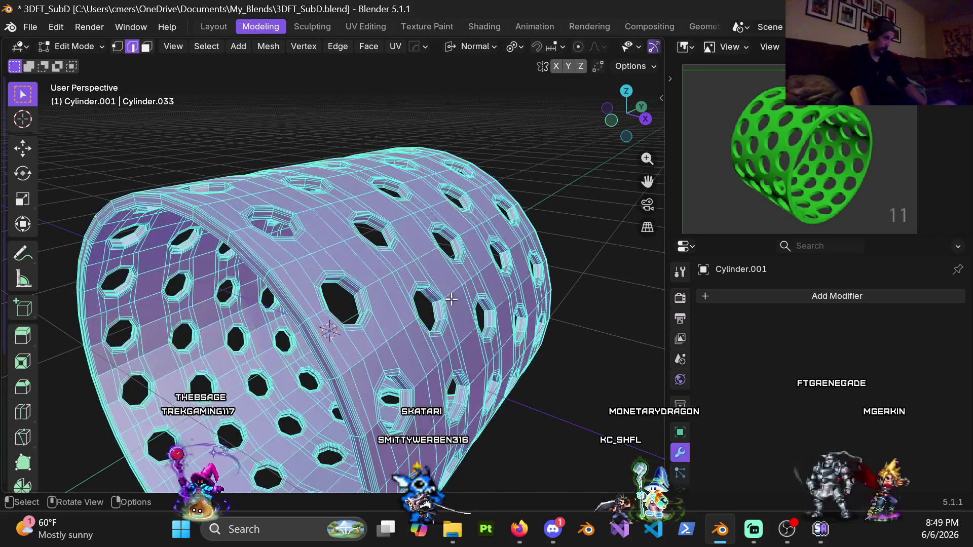
pyautogui.rightClick(335, 143)
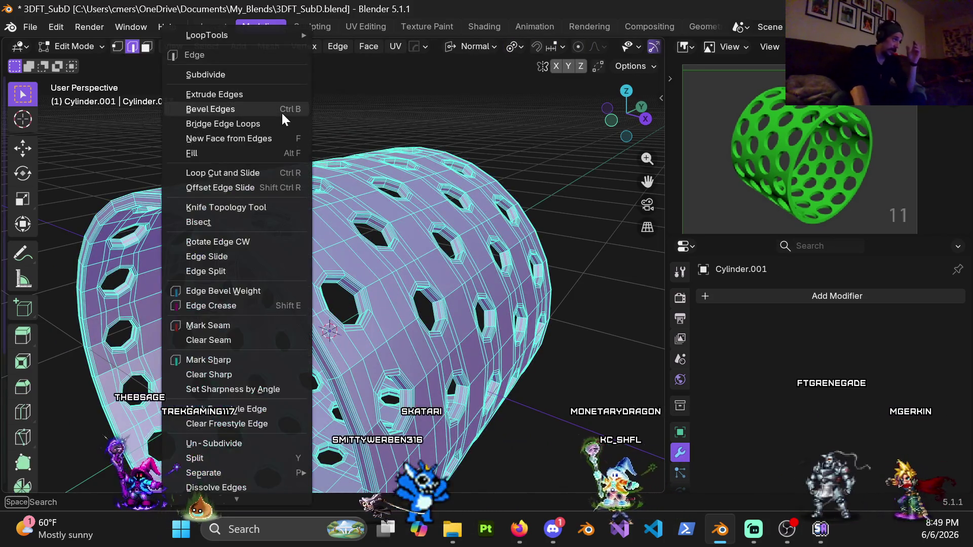
pyautogui.click(248, 72)
pyautogui.moveTo(414, 259); pyautogui.dragTo(430, 178, button='middle')
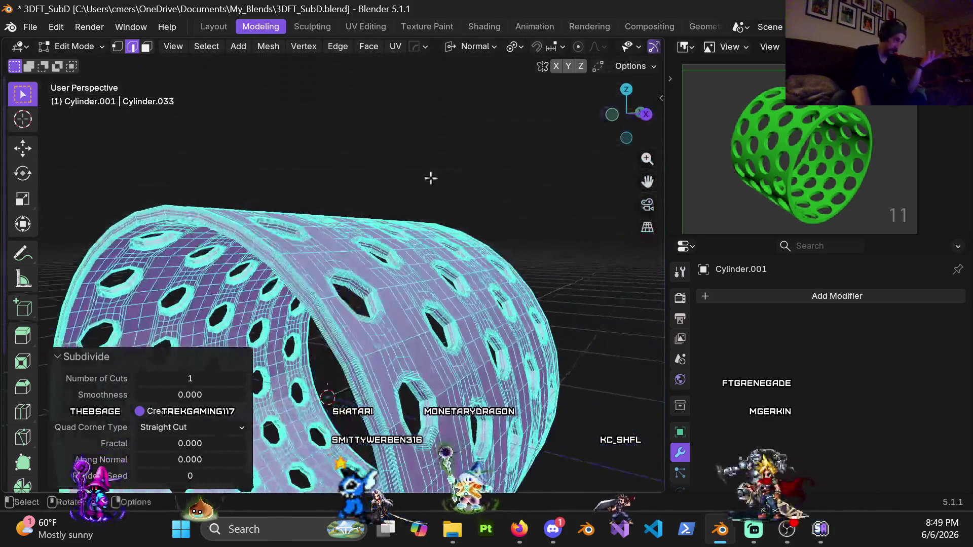
pyautogui.click(241, 379)
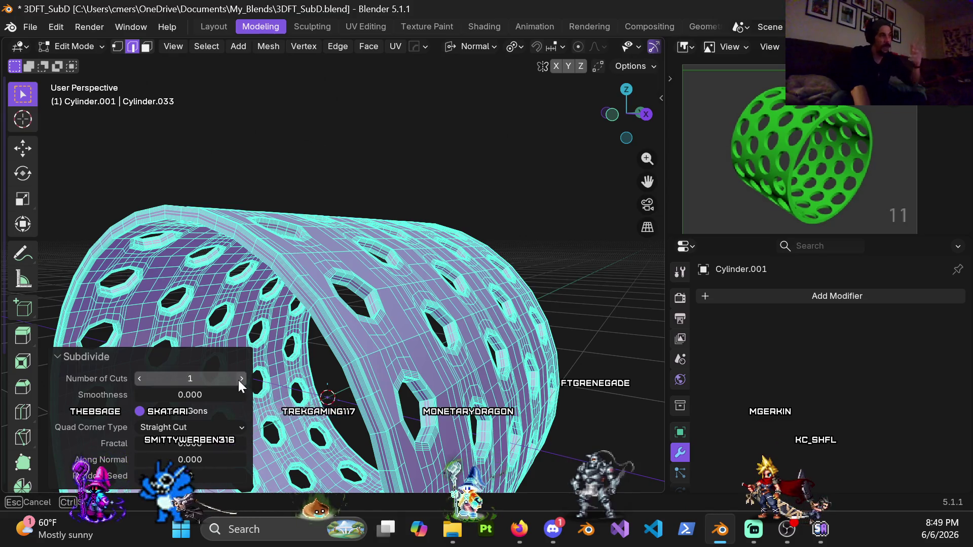
pyautogui.moveTo(315, 340); pyautogui.dragTo(351, 275, button='middle')
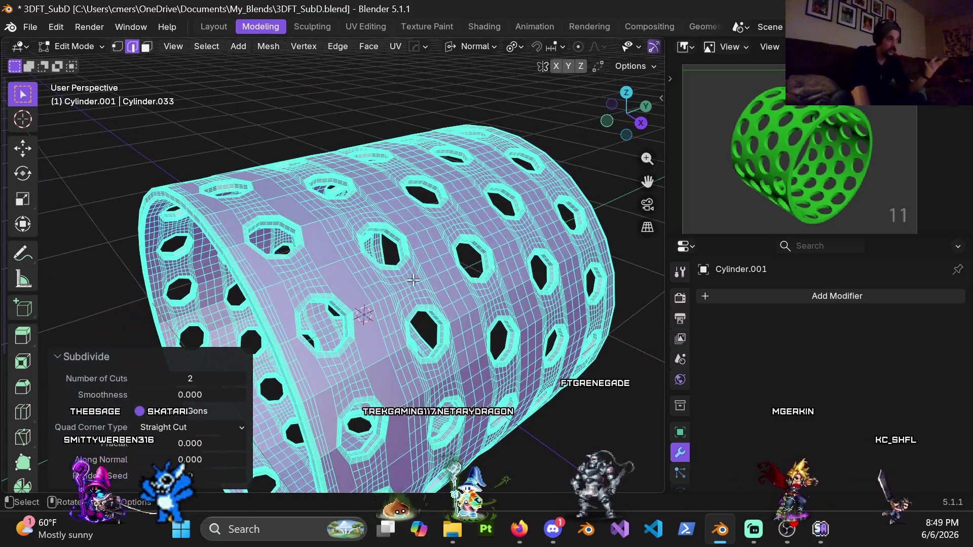
pyautogui.moveTo(427, 275); pyautogui.dragTo(390, 277, button='middle')
pyautogui.scroll(3, 354, 278)
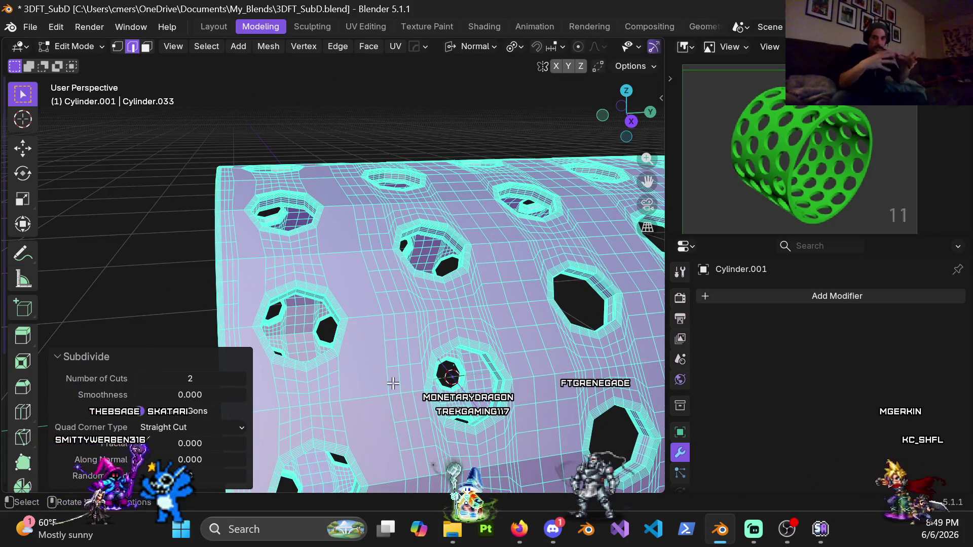
pyautogui.moveTo(381, 301); pyautogui.dragTo(400, 297, button='middle')
pyautogui.scroll(-3, 420, 293)
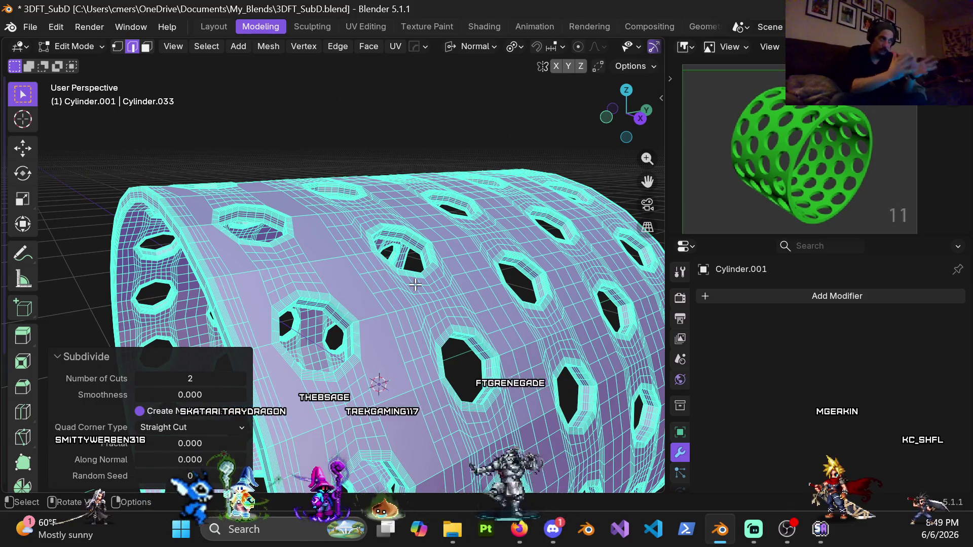
pyautogui.scroll(3, 400, 269)
pyautogui.moveTo(375, 269)
pyautogui.mouseDown(button='middle')
pyautogui.moveTo(337, 300)
pyautogui.moveTo(323, 332)
pyautogui.moveTo(341, 293)
pyautogui.mouseUp(button='middle')
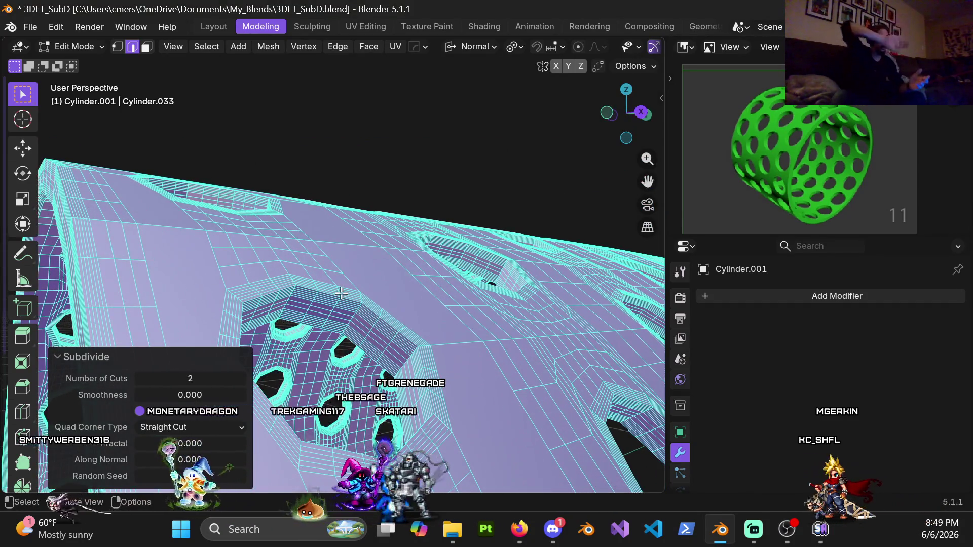
pyautogui.scroll(2, 350, 347)
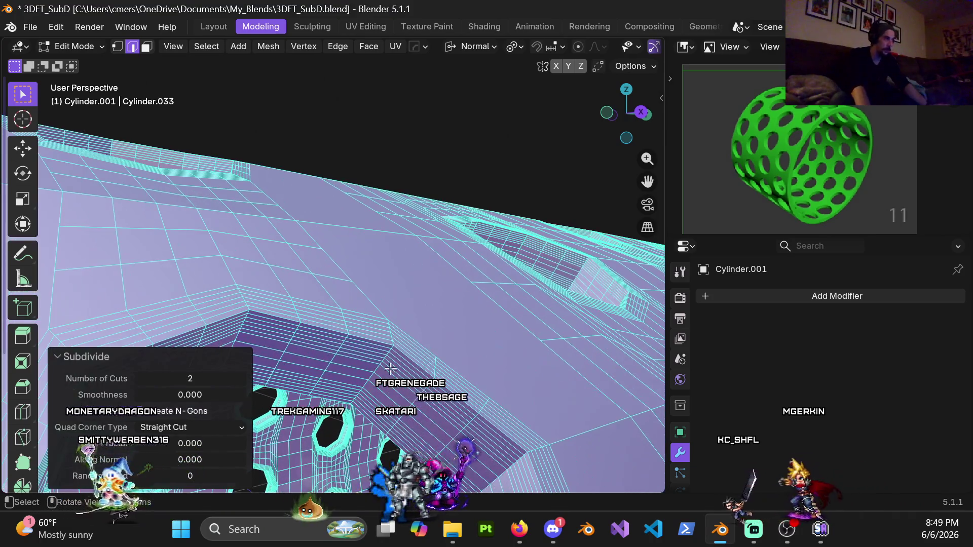
pyautogui.scroll(3, 356, 292)
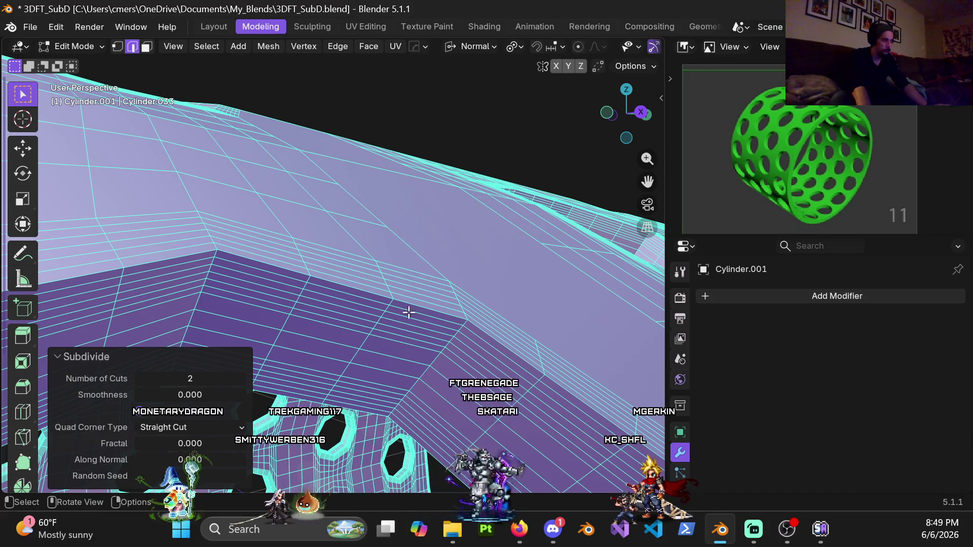
pyautogui.moveTo(365, 314)
pyautogui.mouseDown(button='middle')
pyautogui.moveTo(358, 297)
pyautogui.moveTo(370, 304)
pyautogui.moveTo(358, 341)
pyautogui.moveTo(391, 314)
pyautogui.moveTo(338, 325)
pyautogui.mouseUp(button='middle')
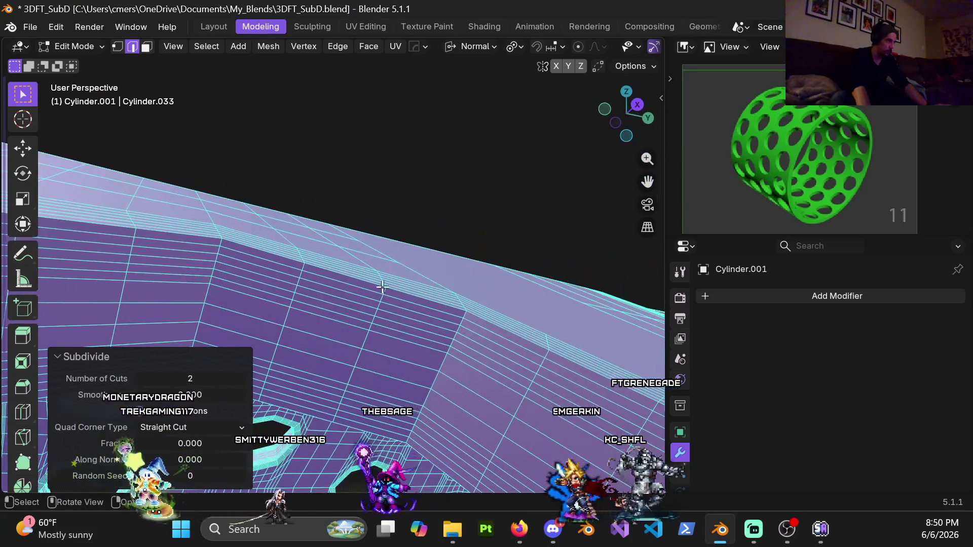
pyautogui.moveTo(383, 287); pyautogui.dragTo(370, 303, button='middle')
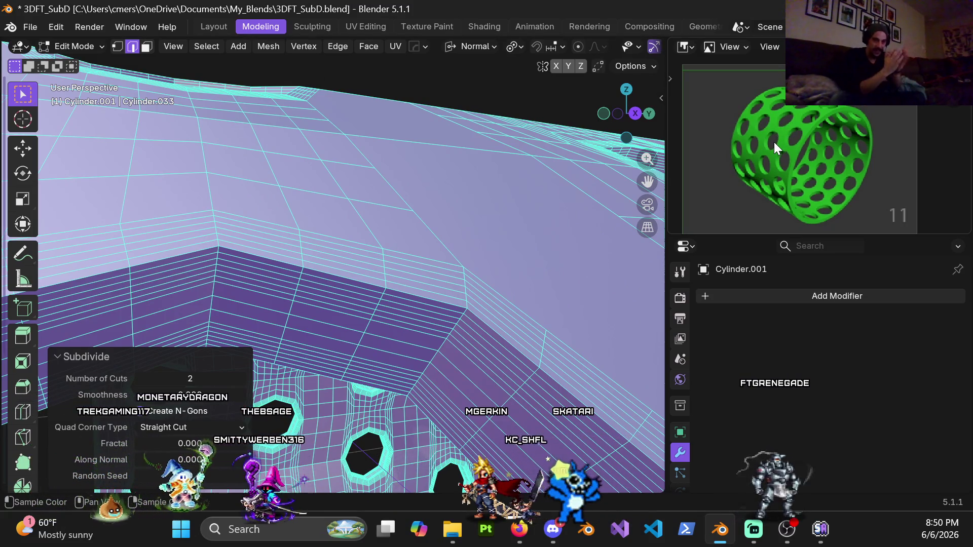
pyautogui.scroll(1, 774, 147)
pyautogui.moveTo(334, 223)
pyautogui.mouseDown(button='middle')
pyautogui.moveTo(346, 258)
pyautogui.moveTo(297, 241)
pyautogui.mouseUp(button='middle')
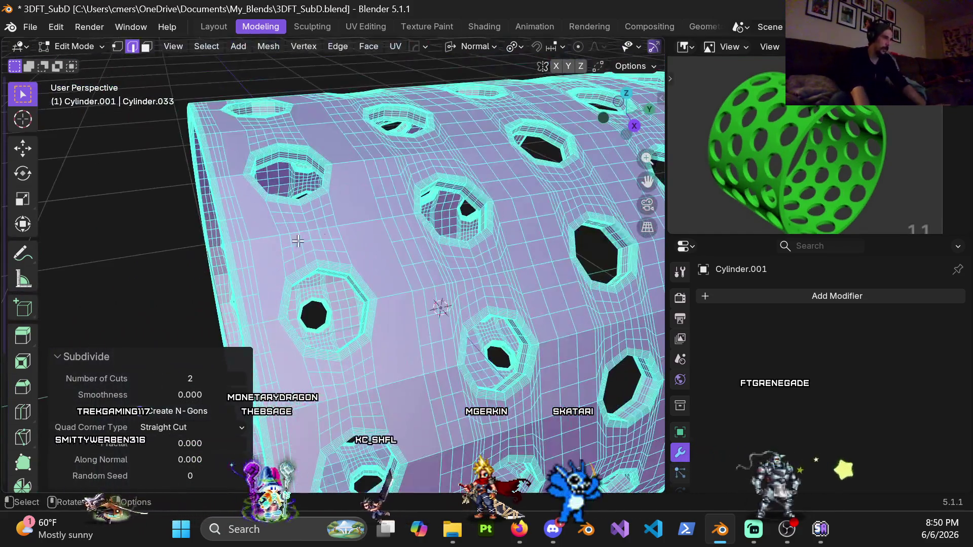
pyautogui.scroll(-6, 490, 168)
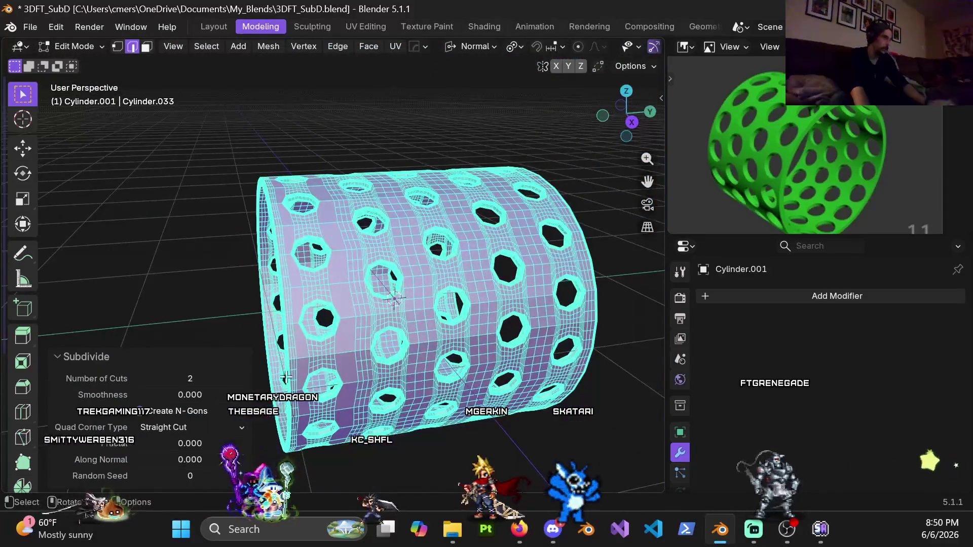
pyautogui.hotkey('ctrl', 'z')
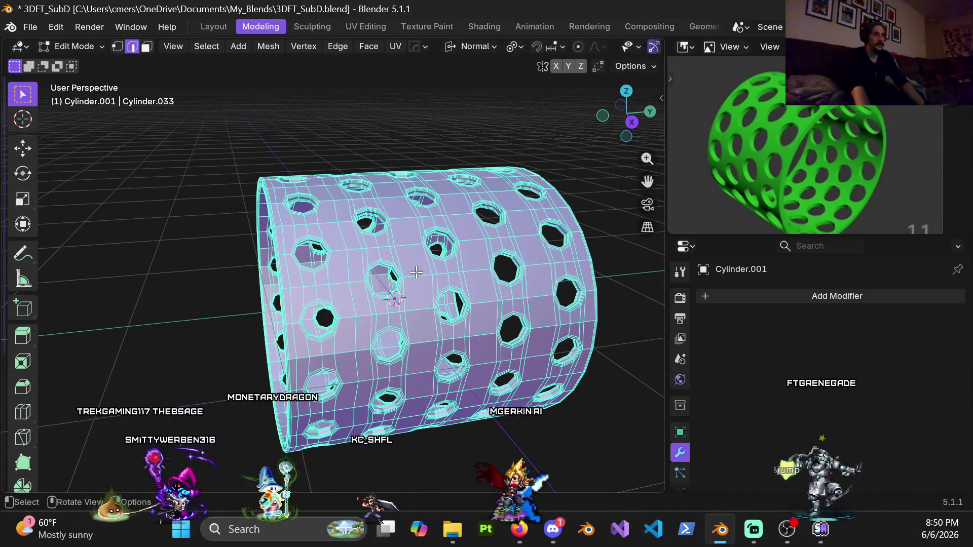
pyautogui.moveTo(501, 267)
pyautogui.mouseDown(button='middle')
pyautogui.moveTo(456, 243)
pyautogui.moveTo(402, 234)
pyautogui.moveTo(427, 217)
pyautogui.mouseUp(button='middle')
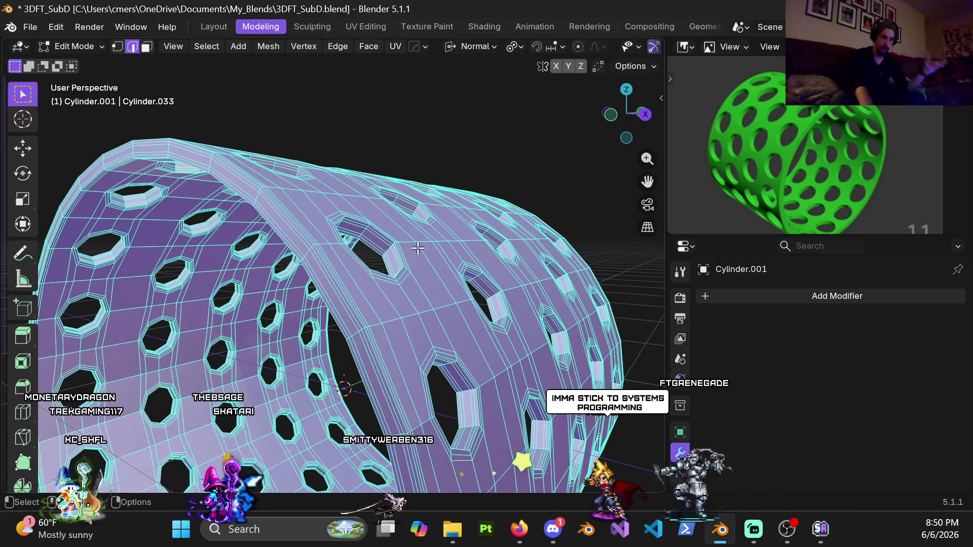
pyautogui.moveTo(419, 251); pyautogui.dragTo(391, 278, button='middle')
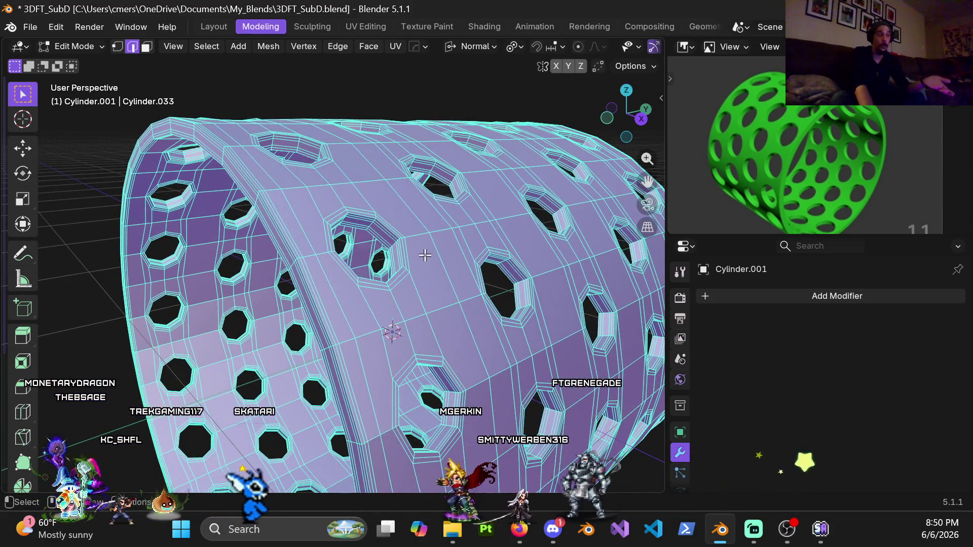
pyautogui.moveTo(418, 245); pyautogui.dragTo(378, 233, button='middle')
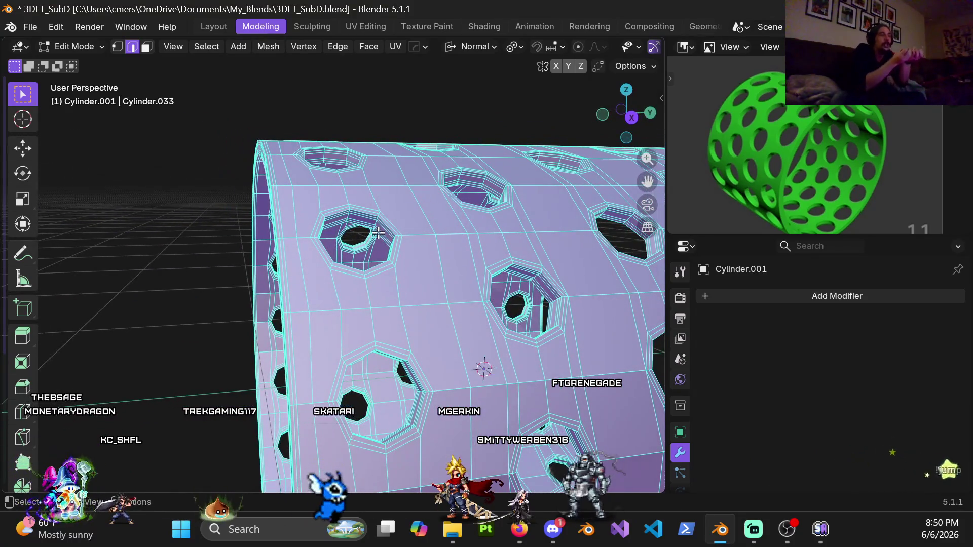
pyautogui.hotkey('ctrl', 'Tab')
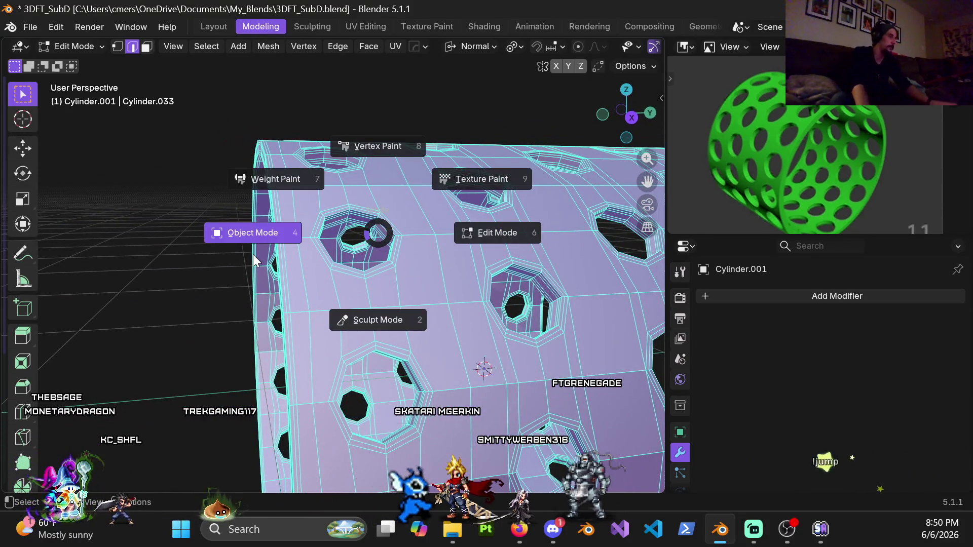
pyautogui.click(252, 253)
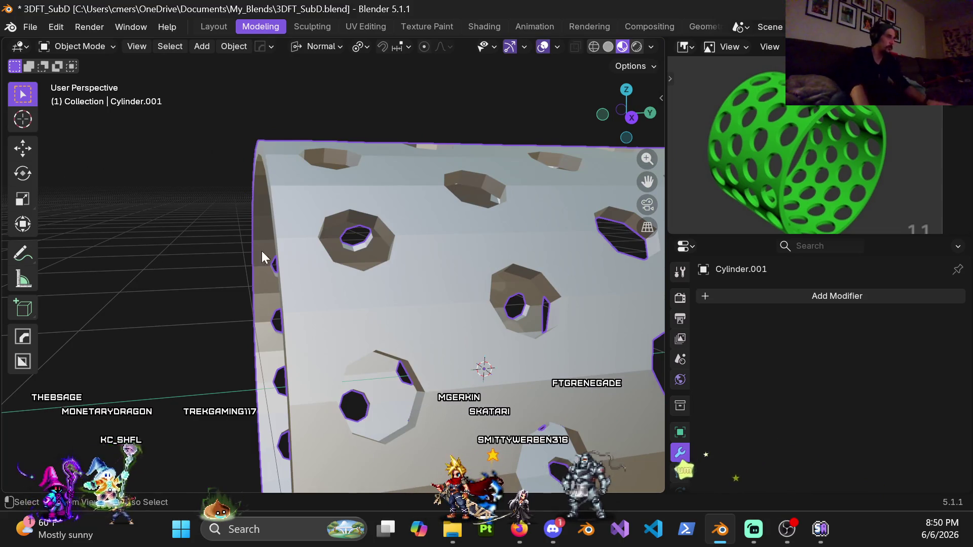
pyautogui.hotkey('ctrl', '4')
pyautogui.moveTo(444, 276)
pyautogui.mouseDown(button='middle')
pyautogui.moveTo(458, 279)
pyautogui.moveTo(451, 263)
pyautogui.moveTo(396, 251)
pyautogui.moveTo(401, 273)
pyautogui.moveTo(387, 283)
pyautogui.moveTo(387, 274)
pyautogui.mouseUp(button='middle')
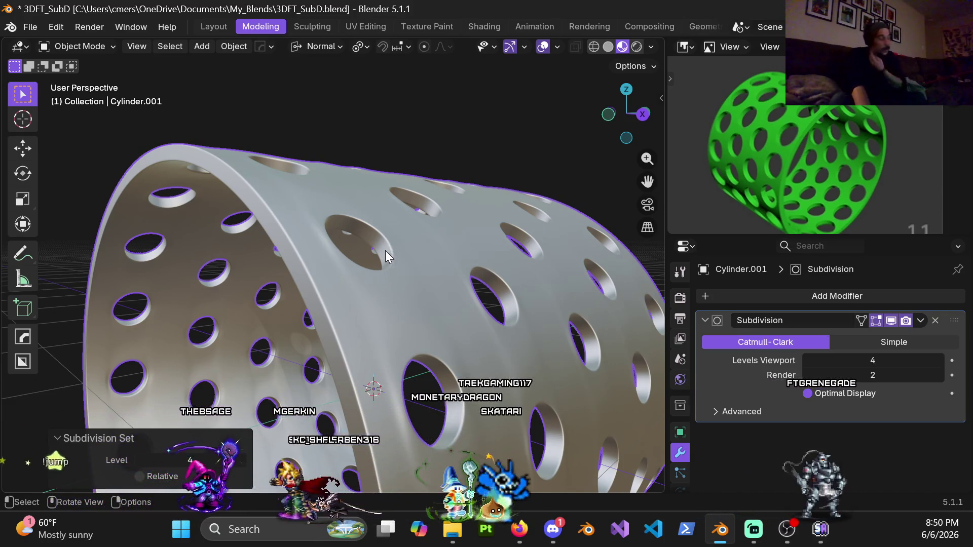
pyautogui.moveTo(342, 255)
pyautogui.mouseDown(button='middle')
pyautogui.moveTo(318, 268)
pyautogui.moveTo(326, 263)
pyautogui.mouseUp(button='middle')
pyautogui.click(863, 360)
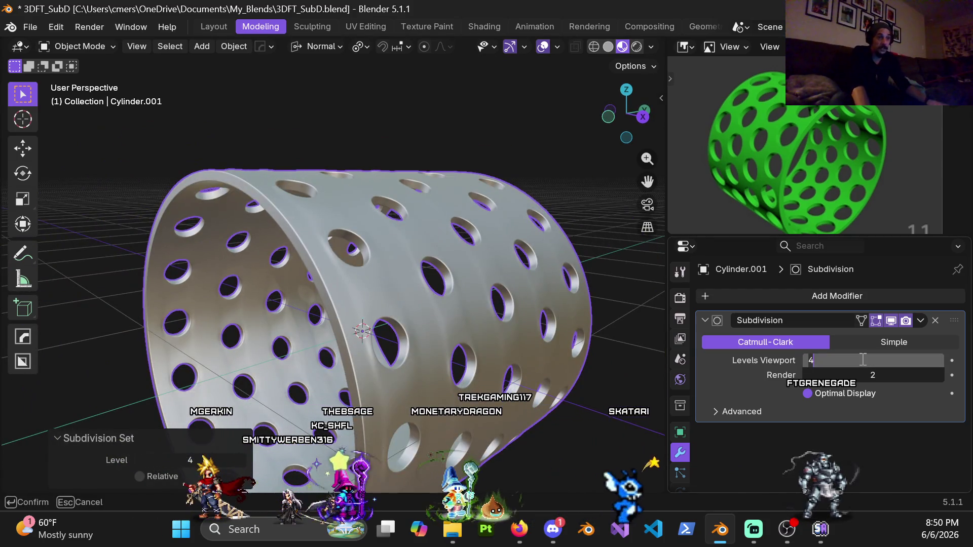
pyautogui.write('0')
pyautogui.press('Return')
pyautogui.moveTo(334, 279); pyautogui.dragTo(378, 254, button='middle')
pyautogui.scroll(3, 383, 240)
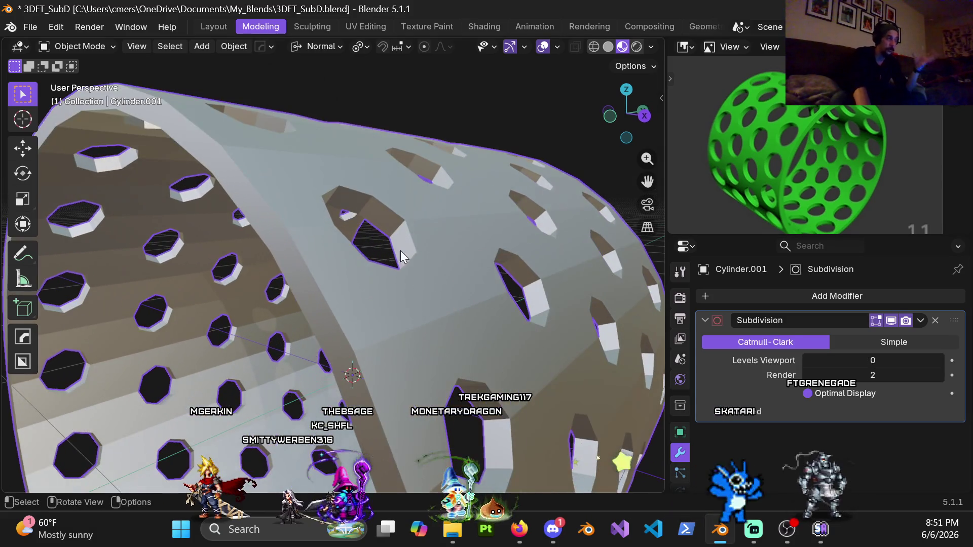
pyautogui.moveTo(379, 181)
pyautogui.mouseDown(button='middle')
pyautogui.moveTo(375, 307)
pyautogui.moveTo(383, 281)
pyautogui.mouseUp(button='middle')
pyautogui.scroll(-3, 383, 282)
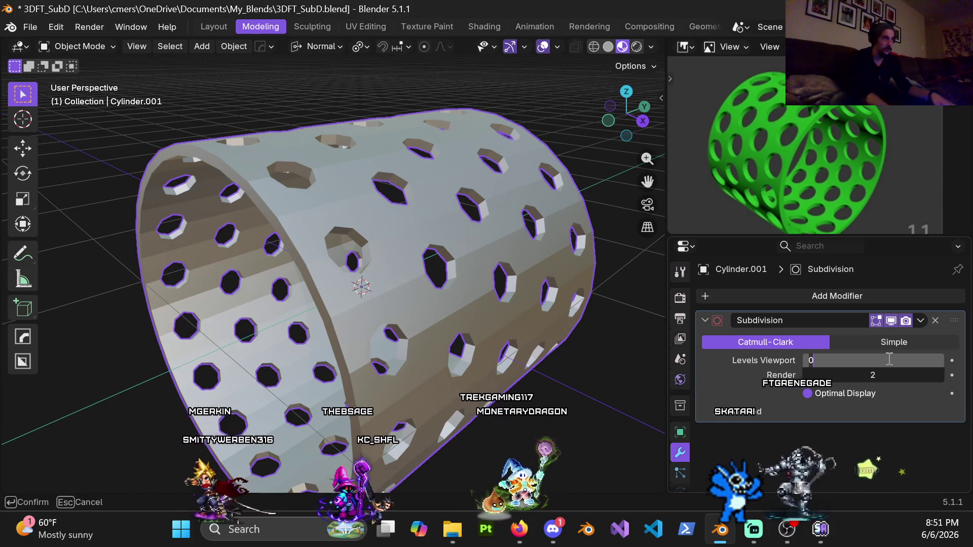
pyautogui.press('Return')
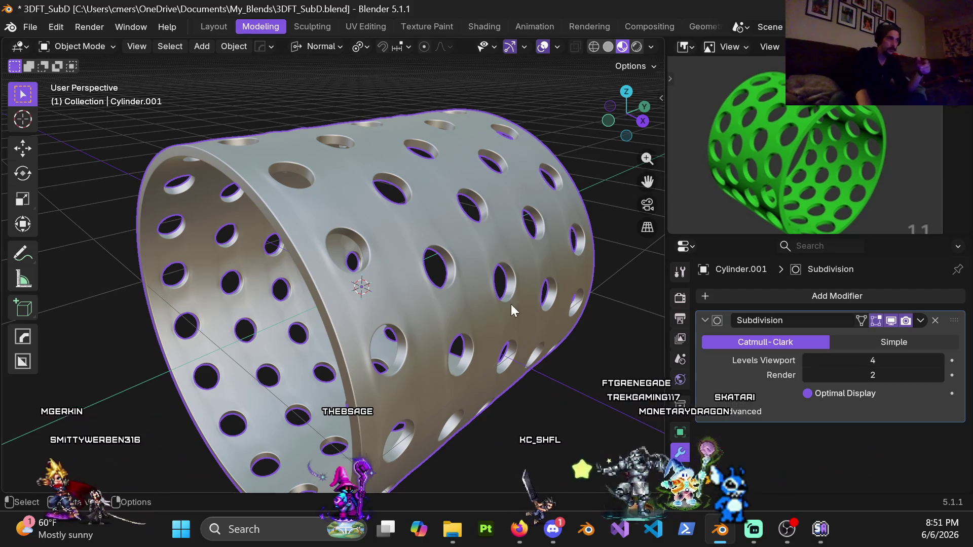
pyautogui.moveTo(493, 233)
pyautogui.mouseDown(button='middle')
pyautogui.moveTo(299, 287)
pyautogui.moveTo(248, 260)
pyautogui.mouseUp(button='middle')
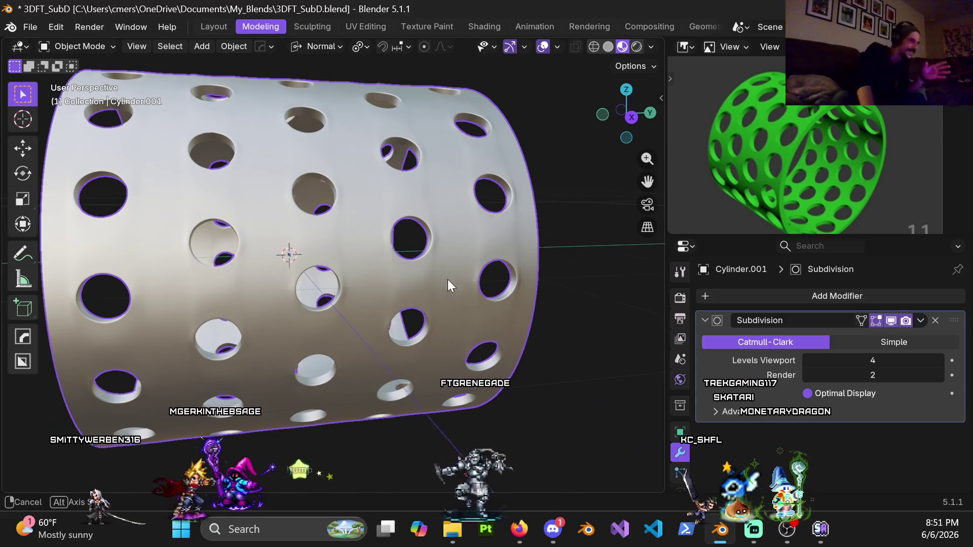
pyautogui.moveTo(439, 279); pyautogui.dragTo(479, 254, button='middle')
pyautogui.scroll(3, 272, 259)
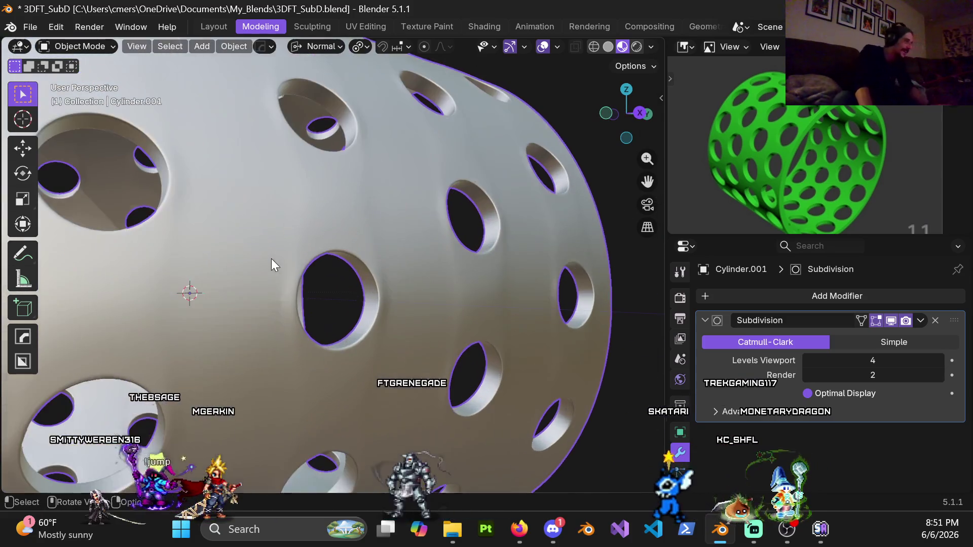
pyautogui.scroll(5, 342, 241)
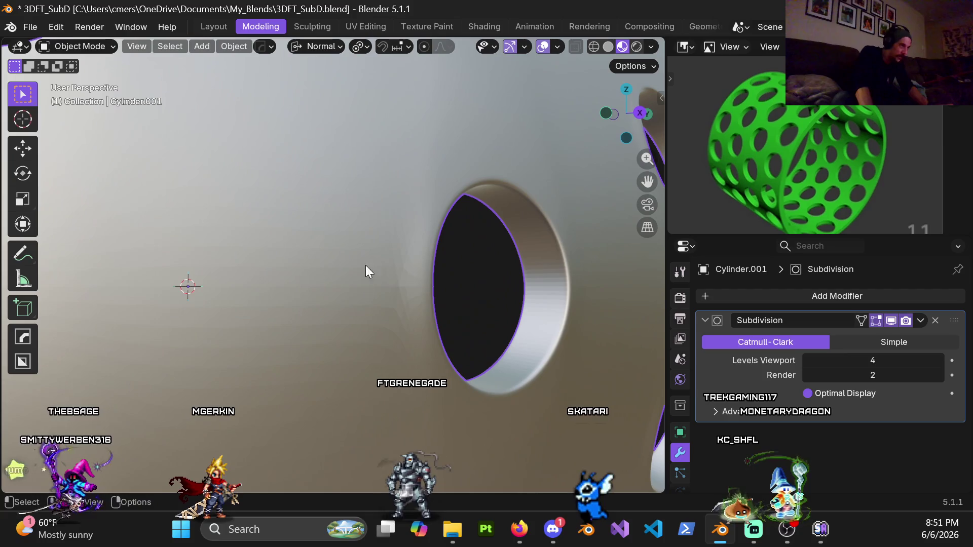
pyautogui.scroll(2, 403, 293)
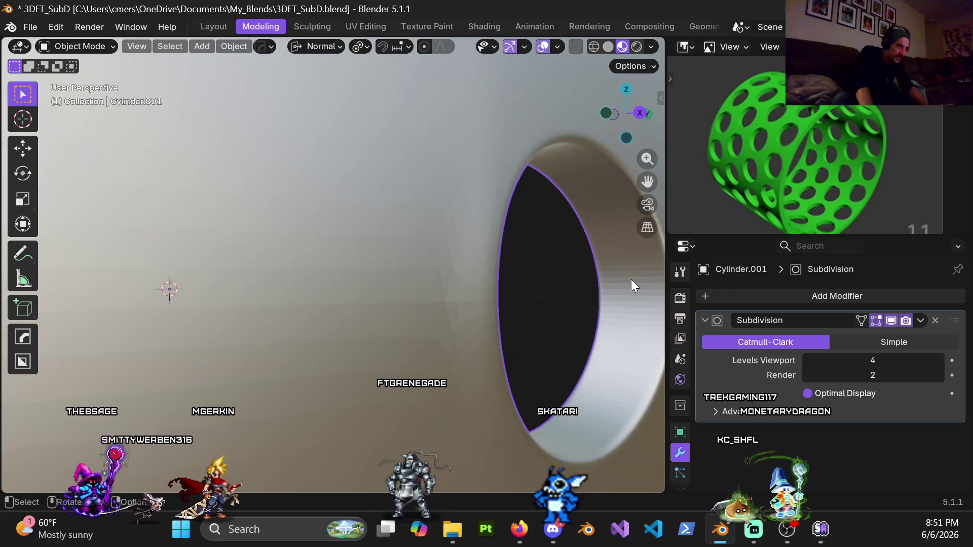
pyautogui.scroll(1, 337, 256)
pyautogui.scroll(2, 272, 251)
pyautogui.scroll(1, 365, 261)
pyautogui.scroll(2, 525, 283)
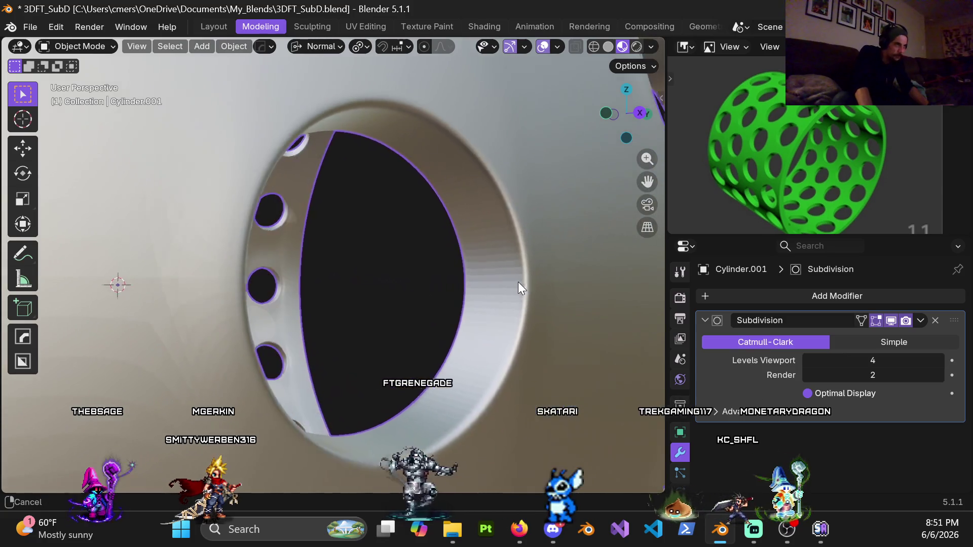
pyautogui.scroll(2, 524, 283)
pyautogui.scroll(2, 591, 279)
pyautogui.scroll(2, 404, 264)
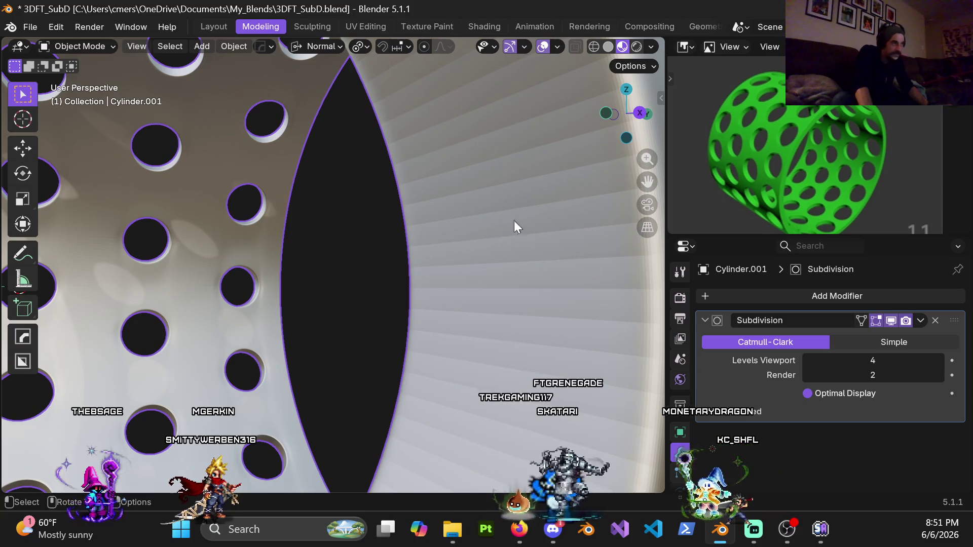
pyautogui.rightClick(366, 244)
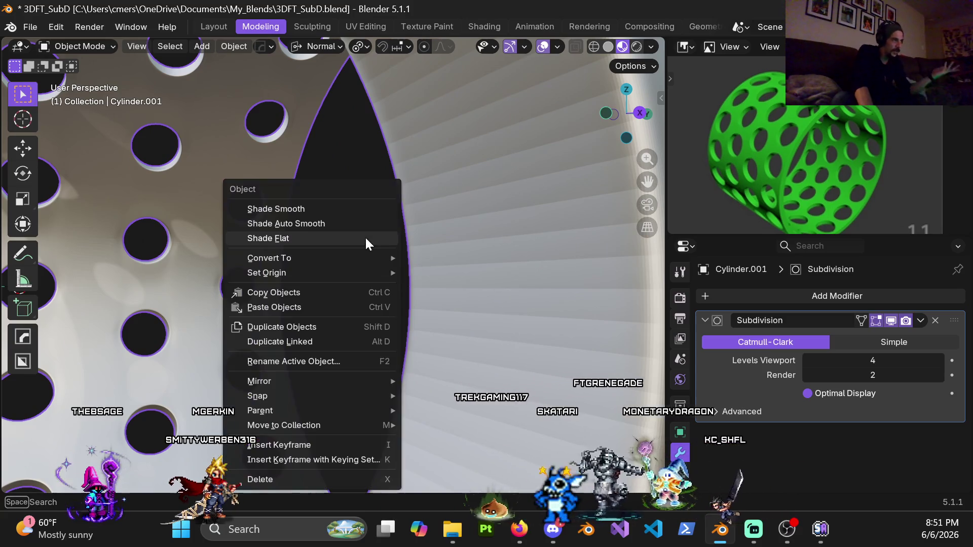
# - Apply Shade Auto Smooth at 30° to Cylinder.001, then switch to the browser reference
pyautogui.click(320, 224)
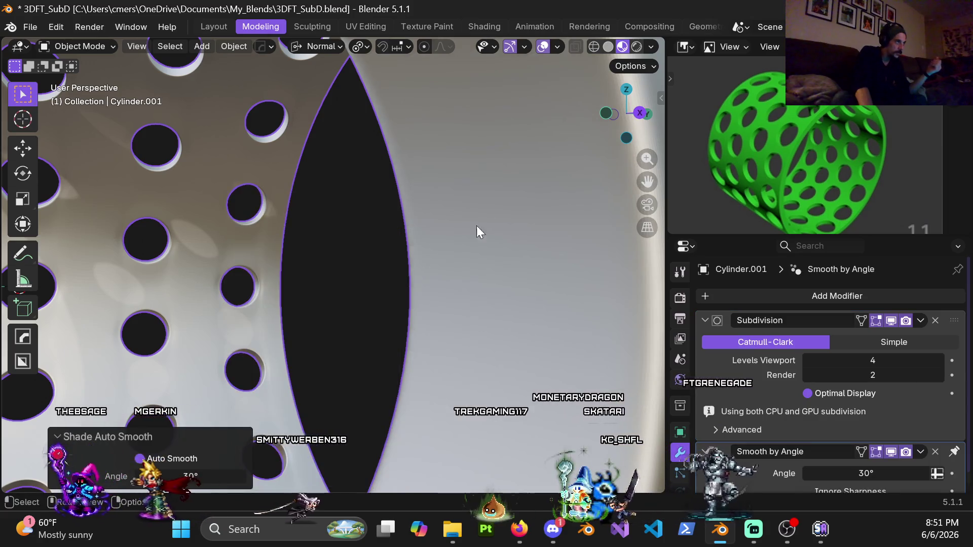
pyautogui.scroll(-5, 458, 364)
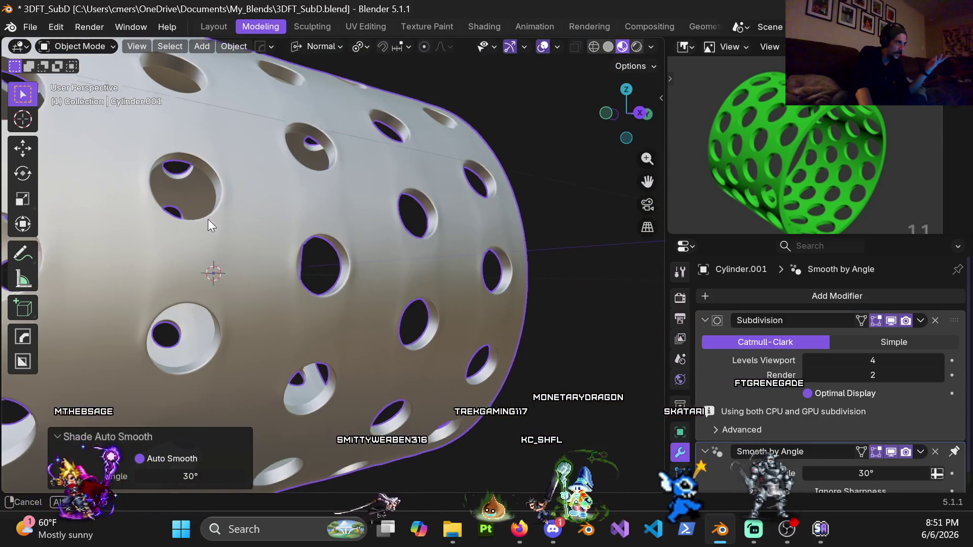
pyautogui.scroll(-5, 203, 217)
pyautogui.moveTo(294, 233)
pyautogui.mouseDown(button='middle')
pyautogui.moveTo(290, 243)
pyautogui.moveTo(356, 214)
pyautogui.mouseUp(button='middle')
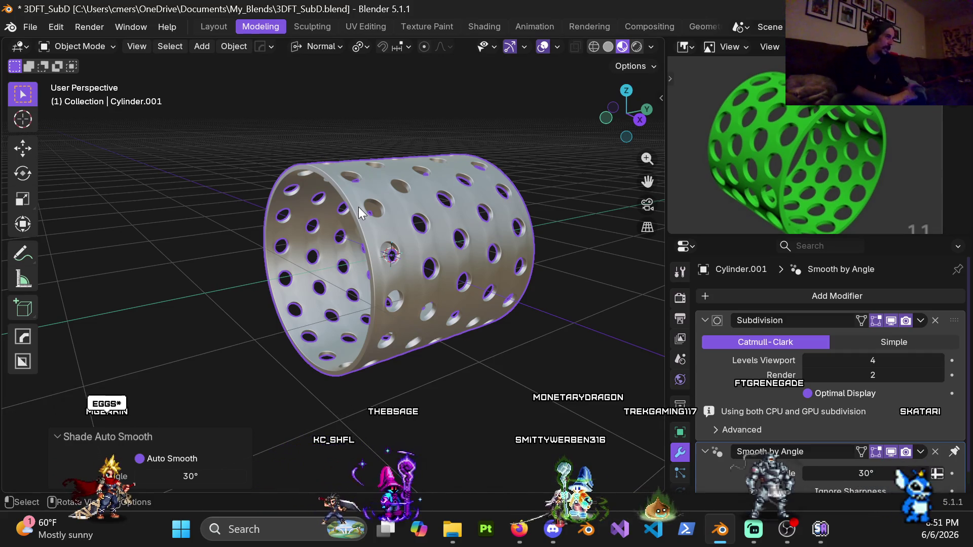
pyautogui.scroll(4, 415, 244)
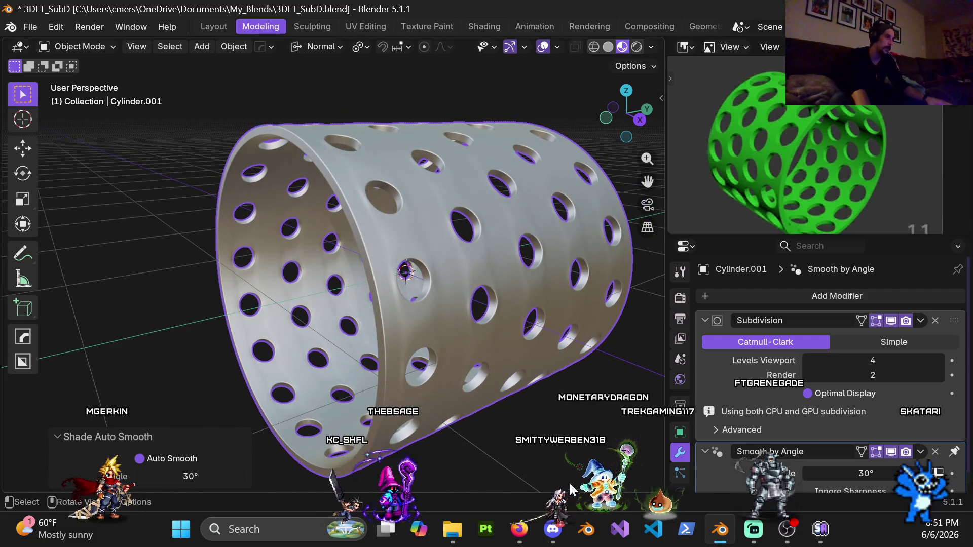
pyautogui.click(519, 529)
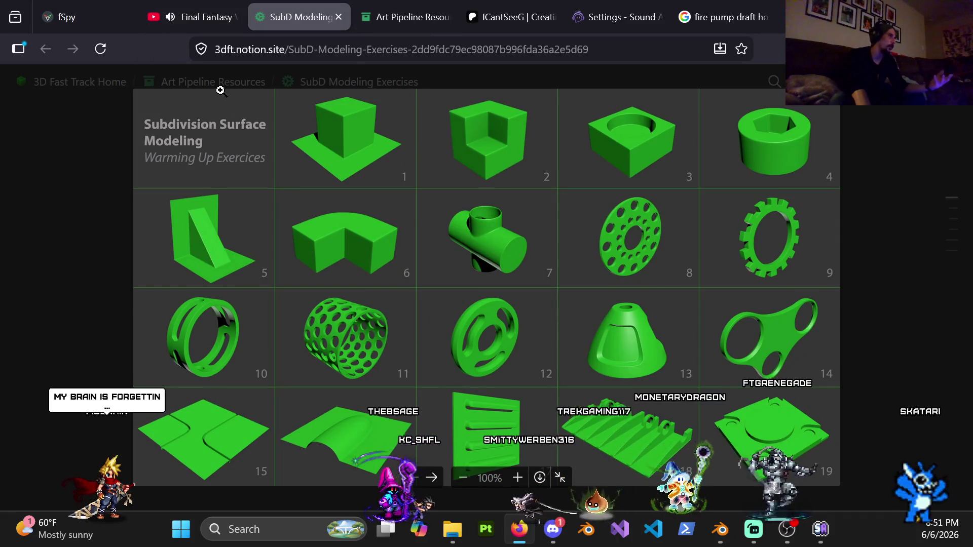
# - Show the Art Pipeline Resources page with its Practice Exercises and High Poly Modeling links
pyautogui.click(409, 20)
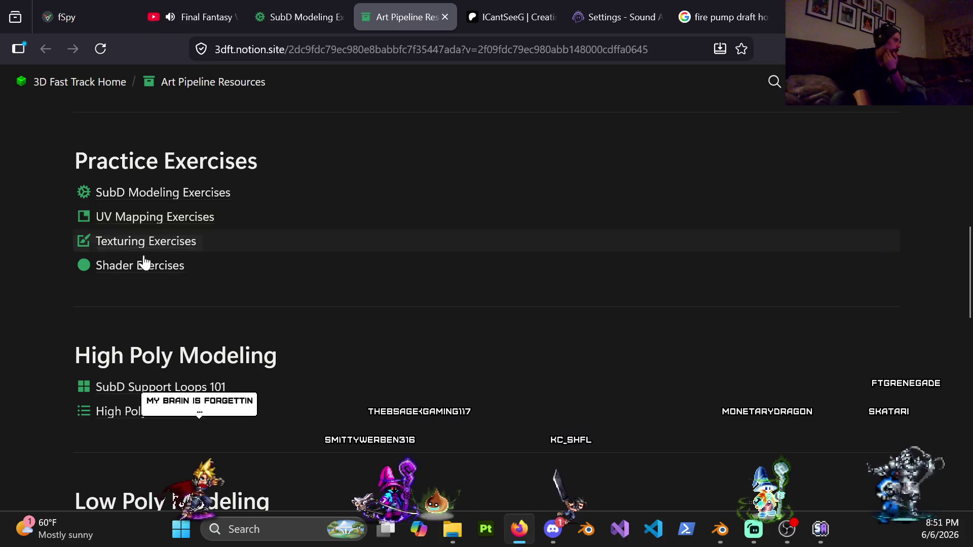
pyautogui.scroll(-5, 255, 330)
pyautogui.scroll(3, 173, 249)
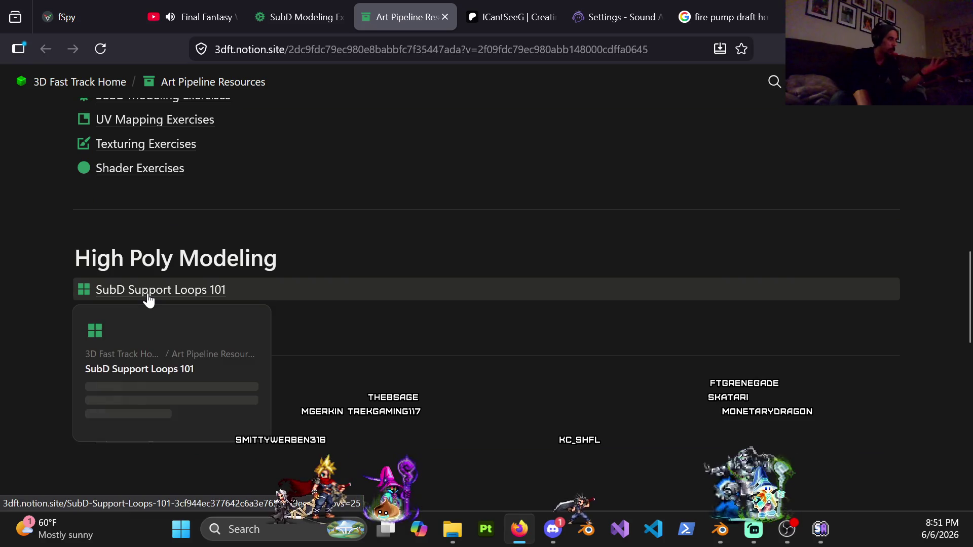
# - Open the SubD Support Loops 101 article and scroll through its support-loop examples
pyautogui.click(148, 298)
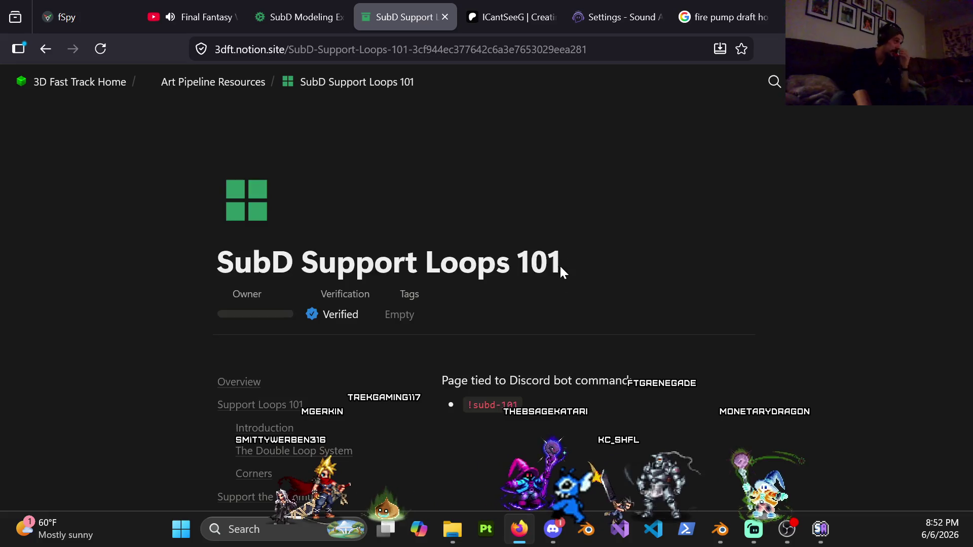
pyautogui.scroll(-15, 561, 271)
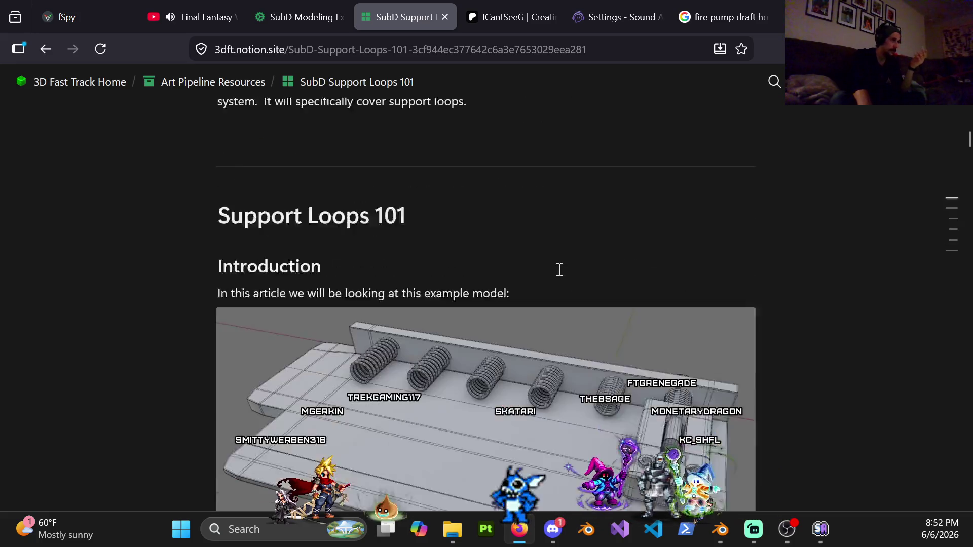
pyautogui.scroll(-6, 506, 294)
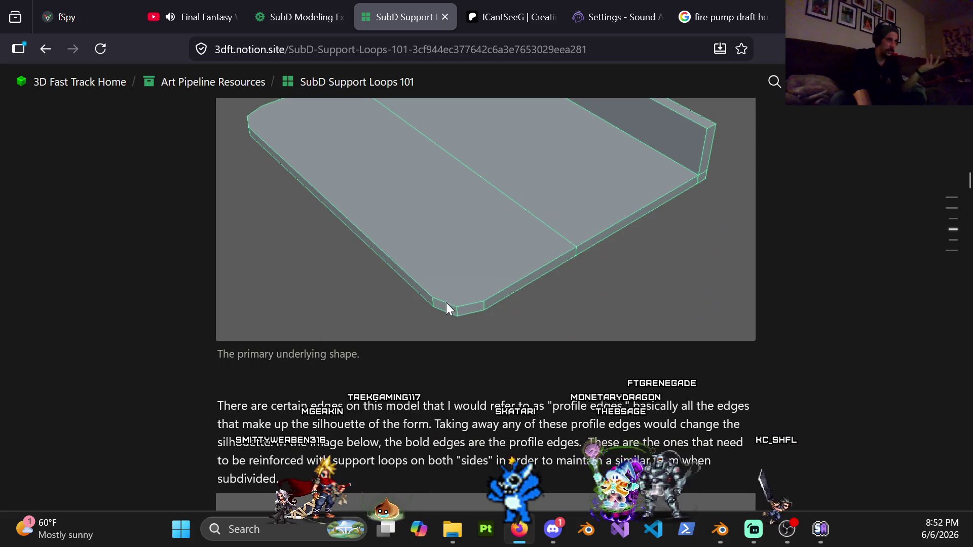
pyautogui.scroll(2, 469, 297)
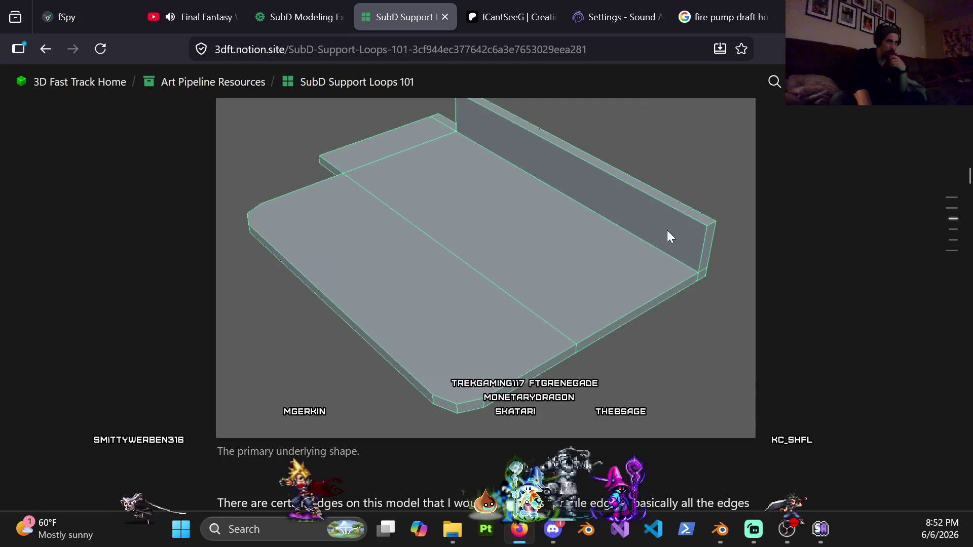
pyautogui.scroll(-1, 589, 328)
pyautogui.scroll(-10, 587, 329)
pyautogui.scroll(2, 515, 312)
pyautogui.scroll(-10, 504, 359)
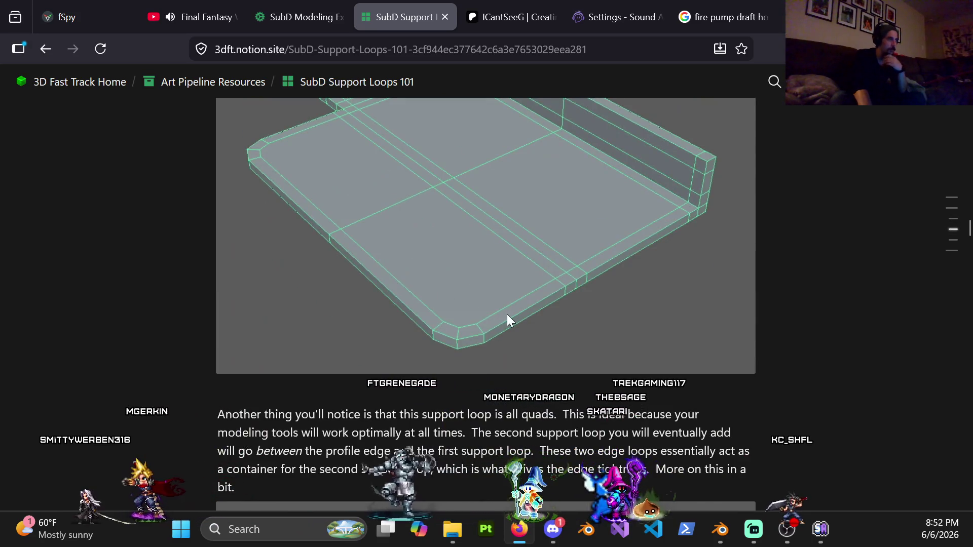
pyautogui.scroll(-6, 482, 335)
pyautogui.scroll(-10, 456, 358)
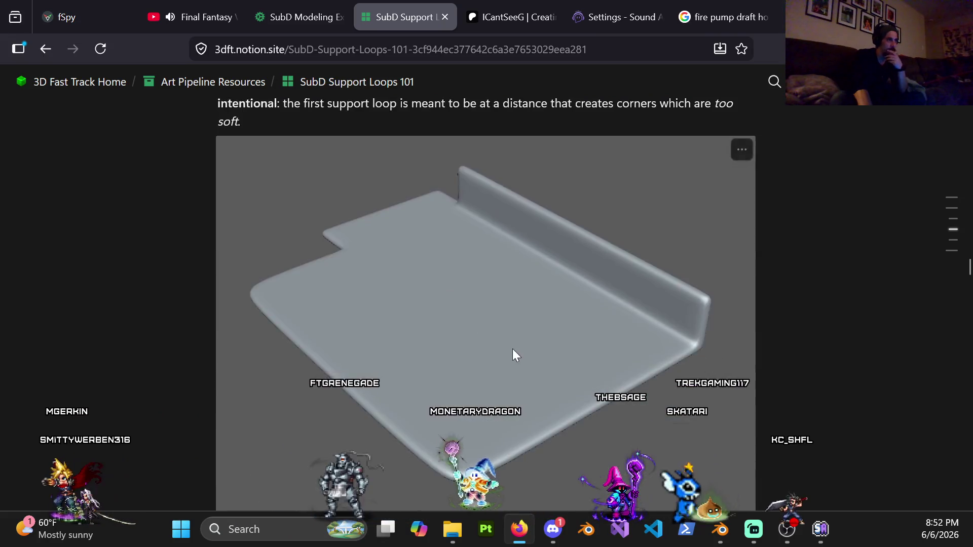
pyautogui.scroll(6, 557, 290)
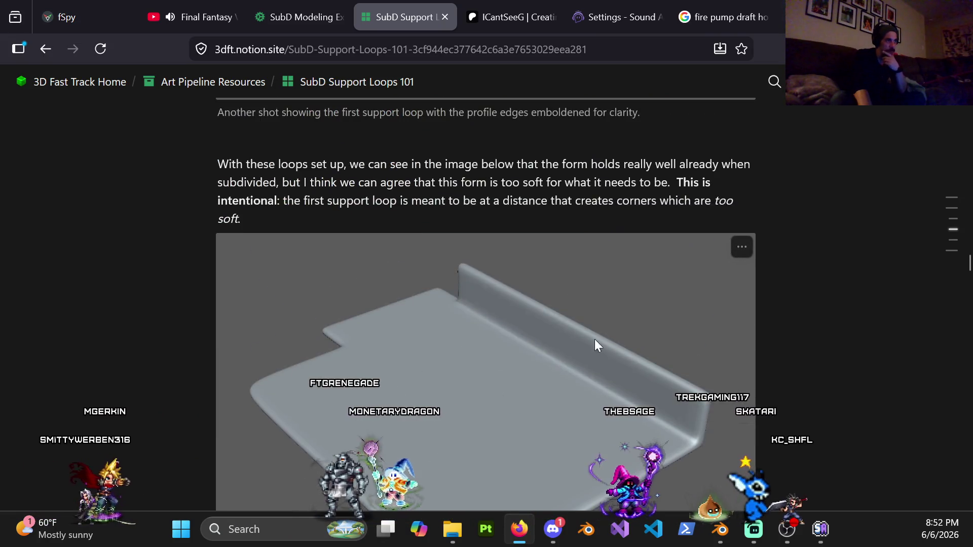
pyautogui.scroll(-8, 583, 304)
pyautogui.scroll(-10, 566, 278)
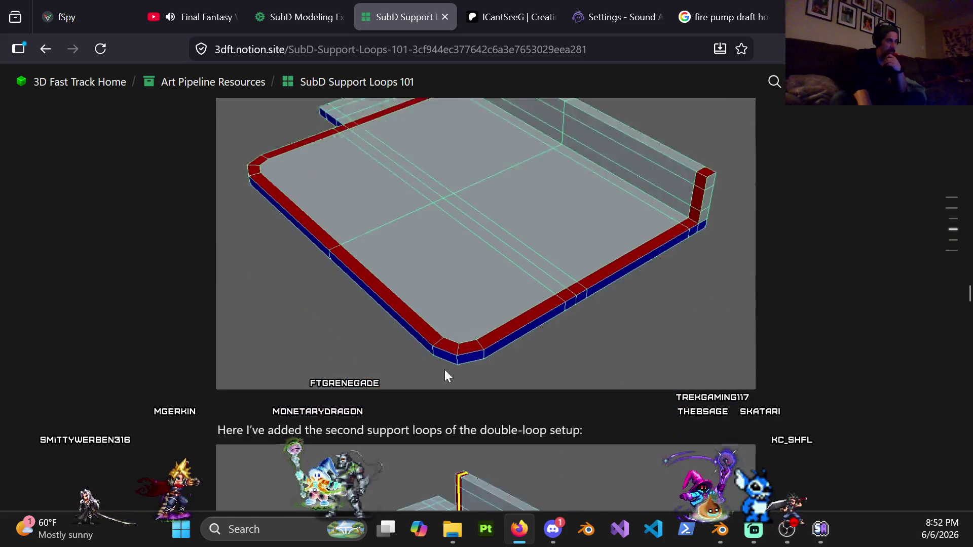
# - Read down to the Corners section, open SubD Modeling Exercises, then return to Blender
pyautogui.scroll(-5, 435, 292)
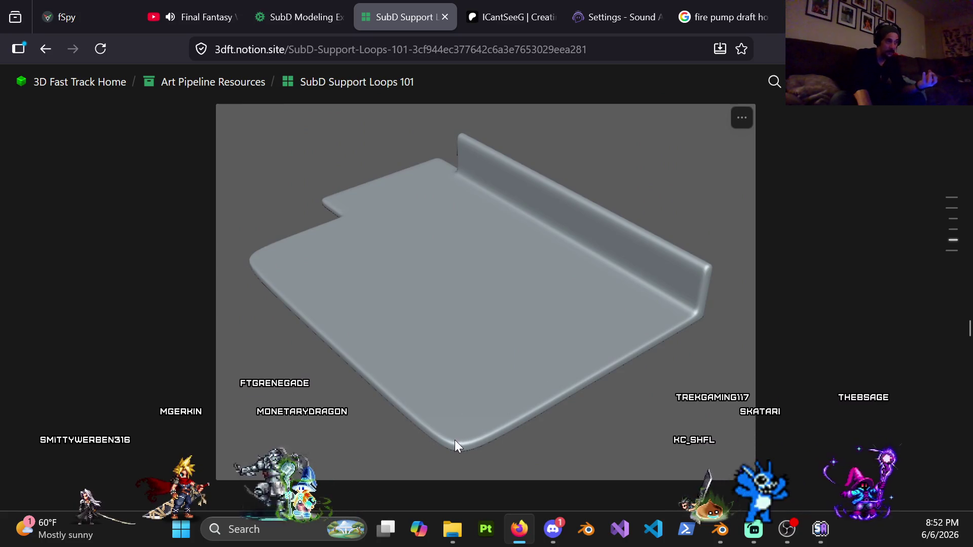
pyautogui.scroll(-8, 467, 441)
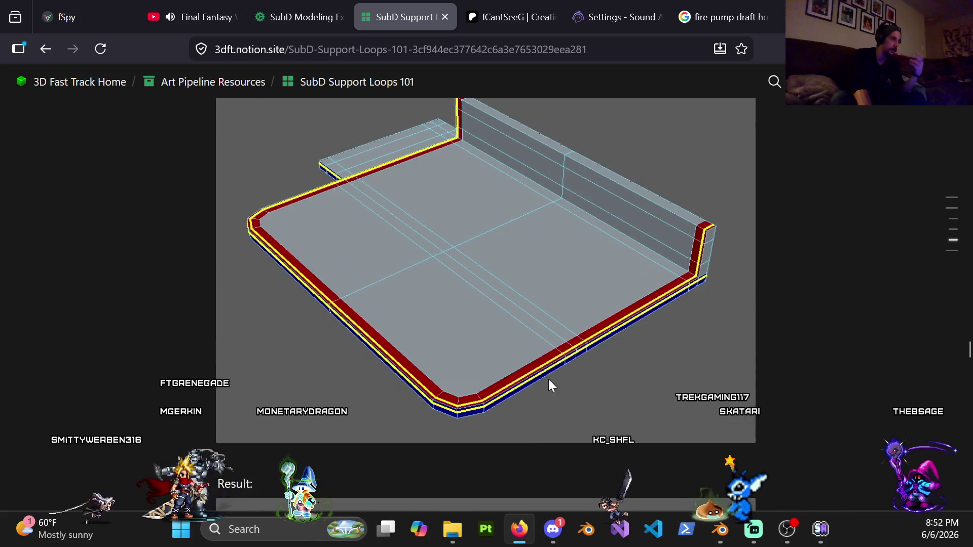
pyautogui.scroll(-8, 432, 327)
pyautogui.scroll(-1, 659, 235)
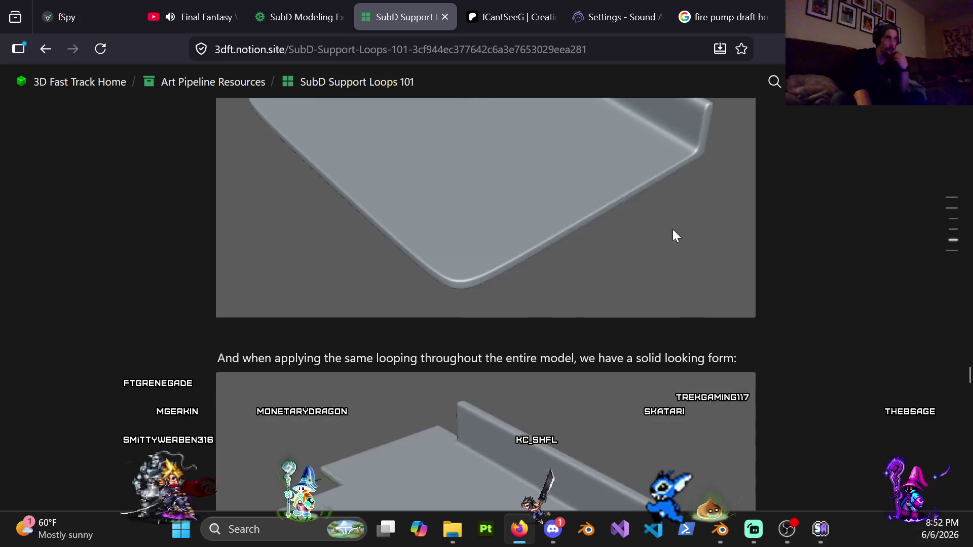
pyautogui.scroll(6, 619, 202)
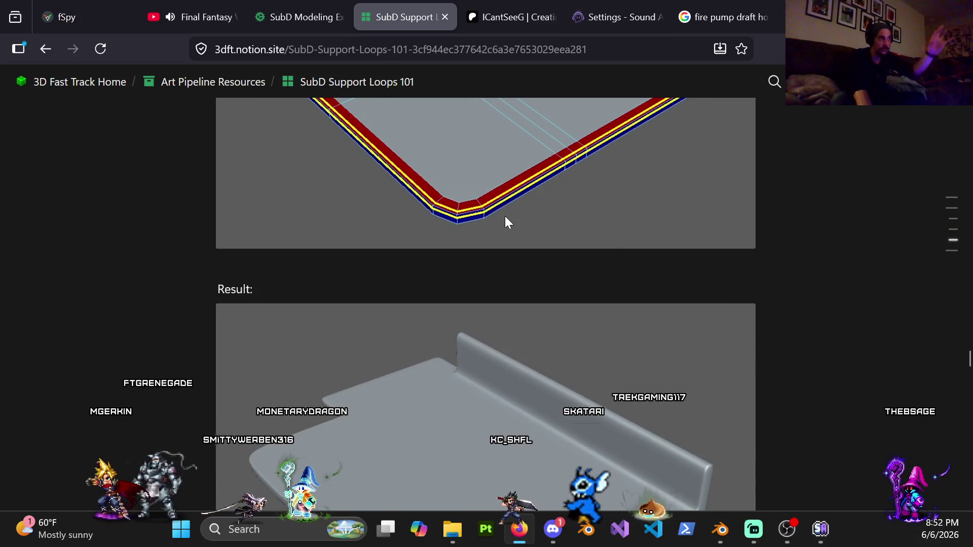
pyautogui.scroll(6, 484, 197)
pyautogui.scroll(-6, 489, 203)
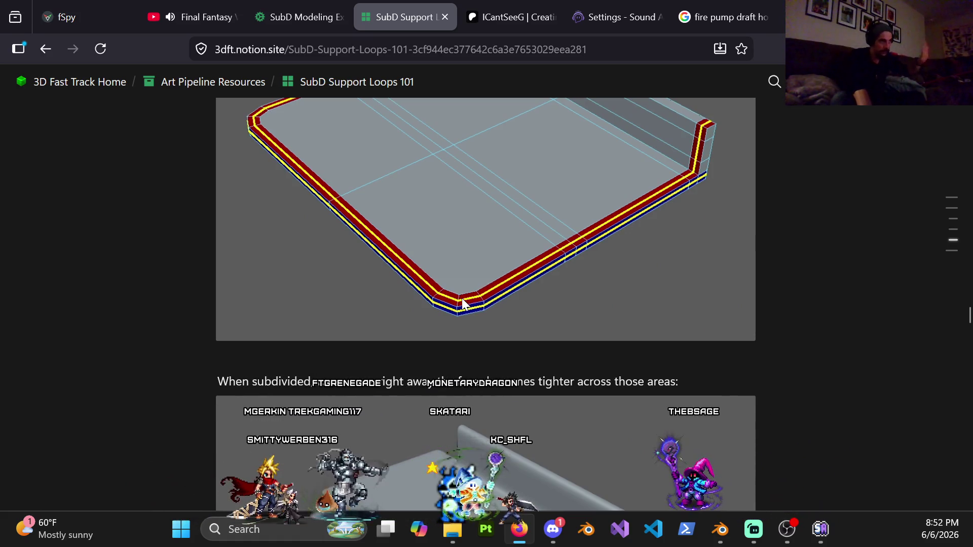
pyautogui.scroll(-10, 487, 327)
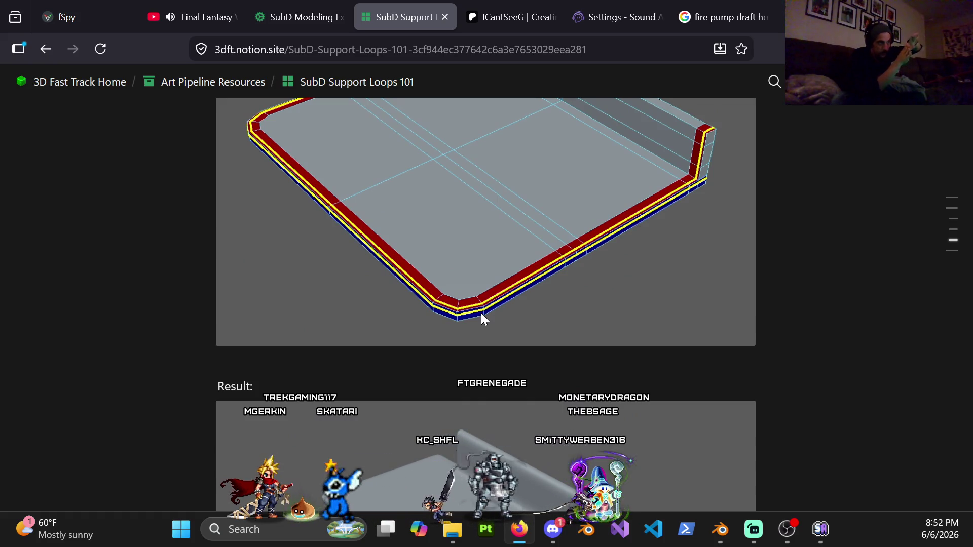
pyautogui.scroll(-5, 482, 312)
pyautogui.scroll(-2, 475, 346)
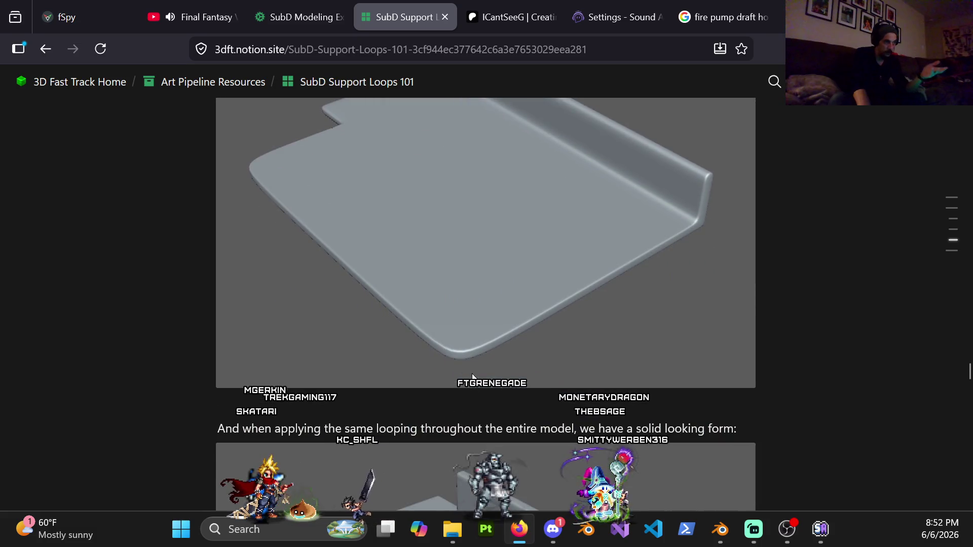
pyautogui.scroll(-5, 510, 258)
pyautogui.scroll(-5, 509, 261)
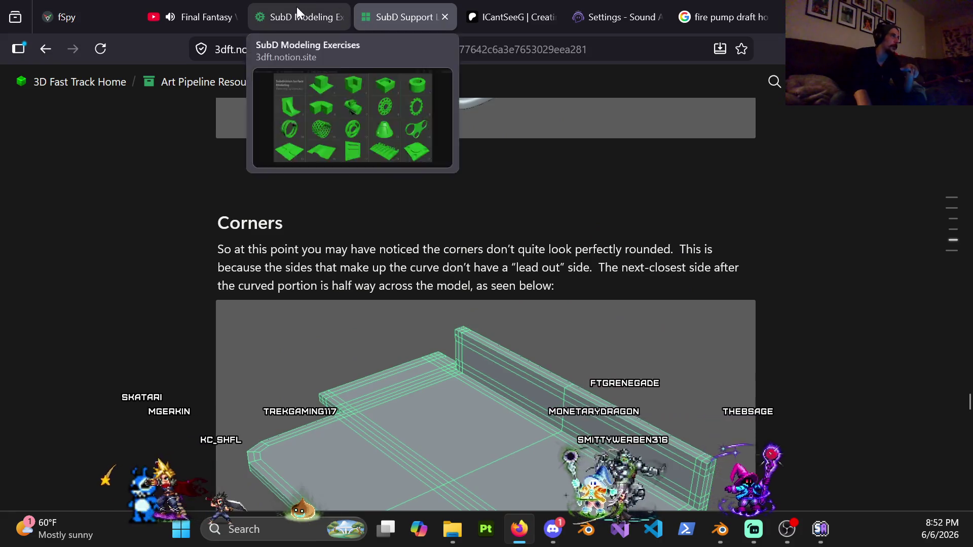
pyautogui.click(297, 10)
pyautogui.hotkey('alt', 'Tab')
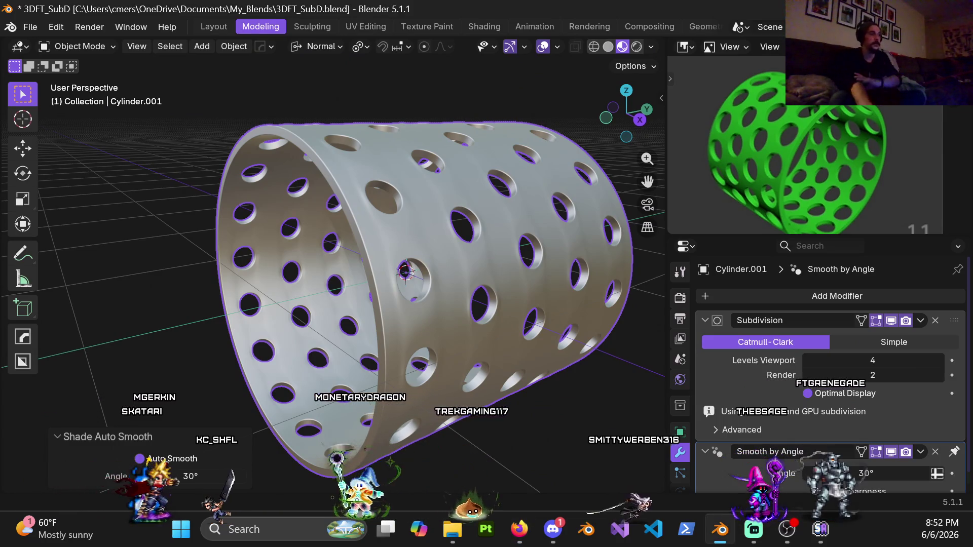
# - Drag the Image Editor/Properties border down to enlarge the reference image, then inspect the cylinder
pyautogui.scroll(-5, 244, 231)
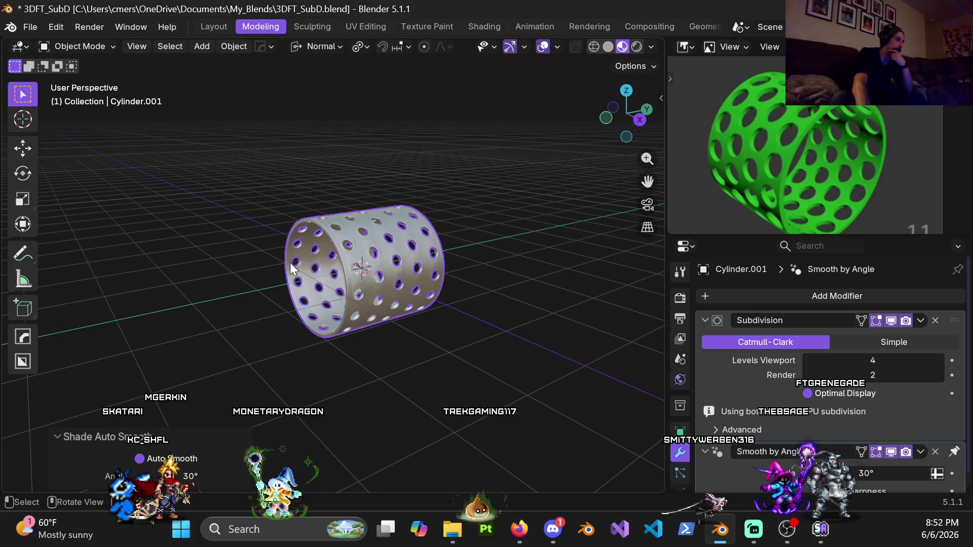
pyautogui.moveTo(831, 235); pyautogui.dragTo(831, 276)
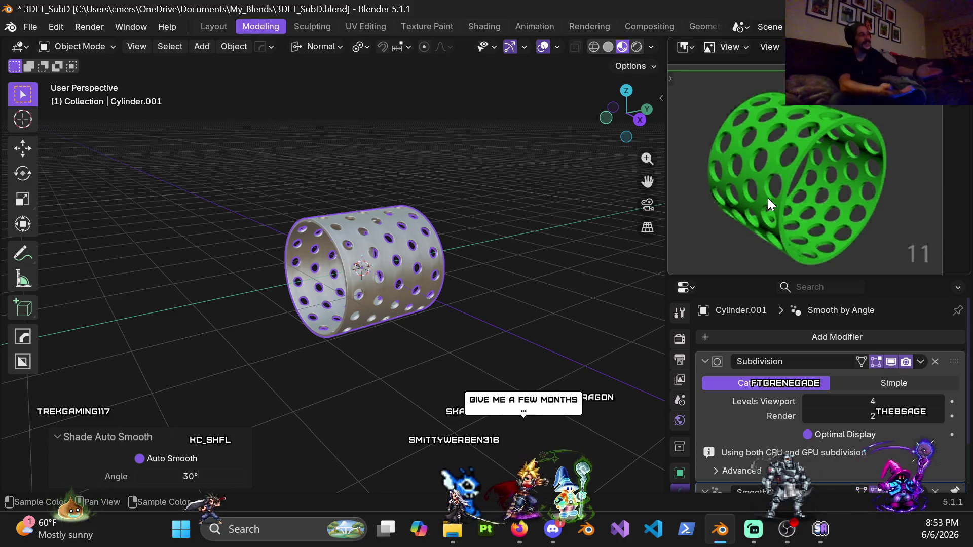
pyautogui.scroll(3, 319, 250)
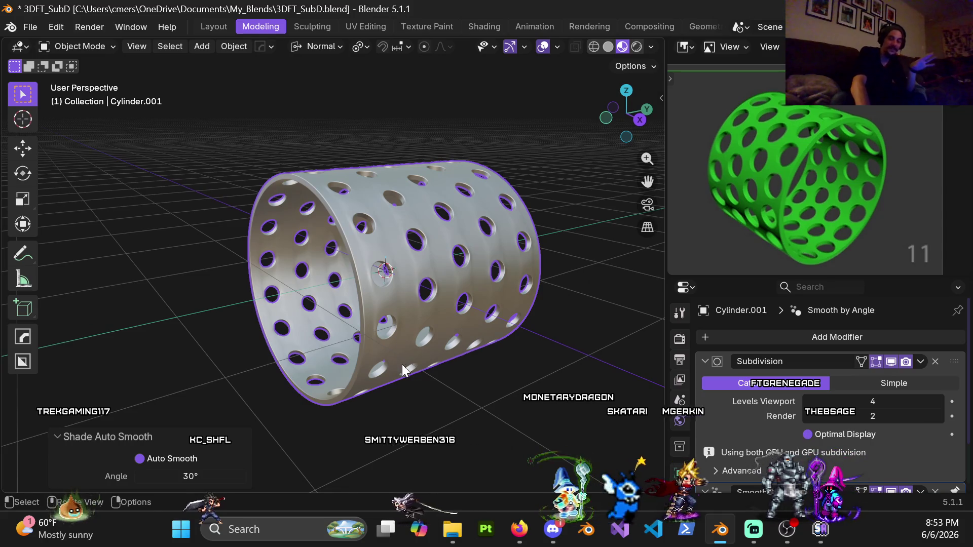
pyautogui.moveTo(425, 217); pyautogui.dragTo(481, 252, button='middle')
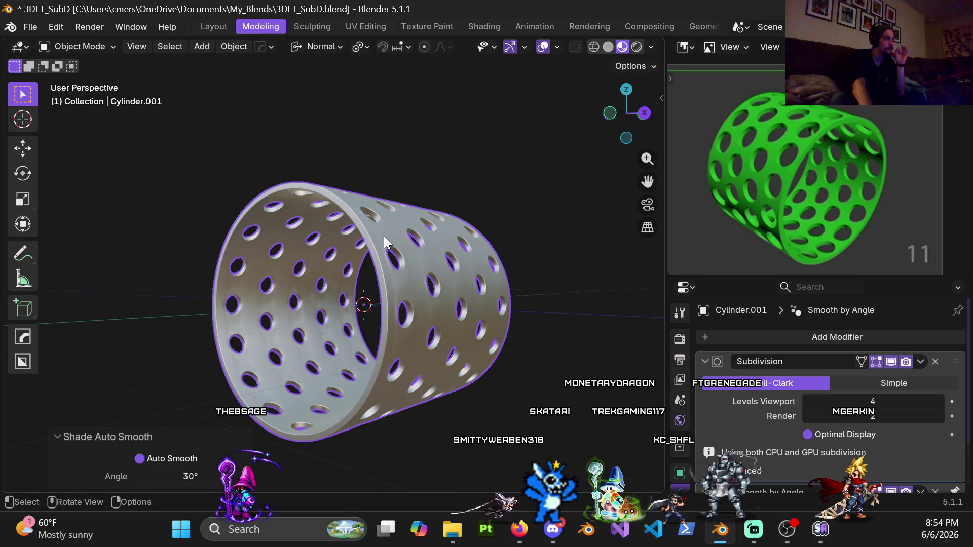
pyautogui.moveTo(381, 241)
pyautogui.mouseDown(button='middle')
pyautogui.moveTo(348, 260)
pyautogui.moveTo(335, 284)
pyautogui.moveTo(372, 320)
pyautogui.mouseUp(button='middle')
pyautogui.moveTo(449, 251)
pyautogui.mouseDown(button='middle')
pyautogui.moveTo(436, 242)
pyautogui.moveTo(491, 210)
pyautogui.mouseUp(button='middle')
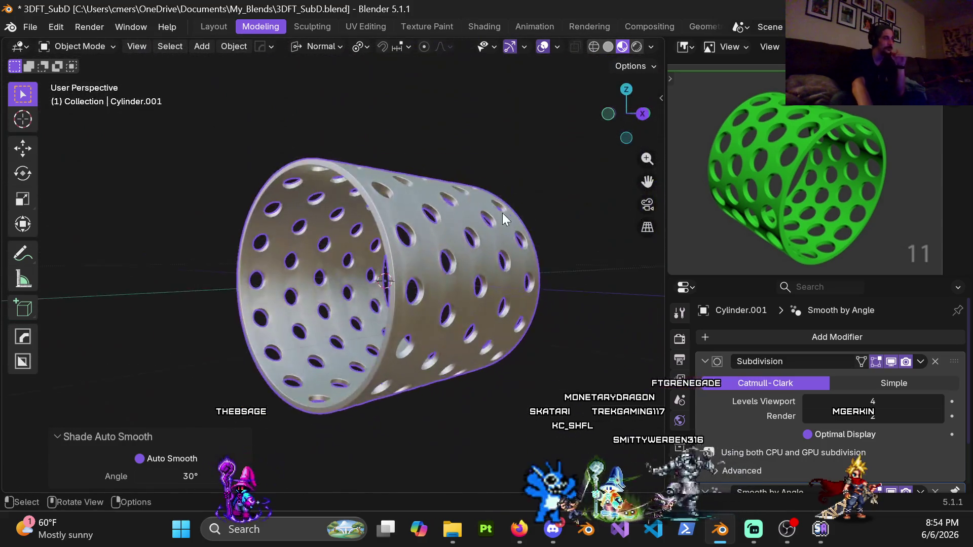
pyautogui.scroll(4, 491, 210)
pyautogui.moveTo(496, 165)
pyautogui.mouseDown(button='middle')
pyautogui.moveTo(467, 202)
pyautogui.moveTo(409, 156)
pyautogui.moveTo(358, 165)
pyautogui.mouseUp(button='middle')
pyautogui.hotkey('ctrl', 'Tab')
# - Enter Edit Mode on the cylinder and set the Subdivision viewport level to 0
pyautogui.click(456, 166)
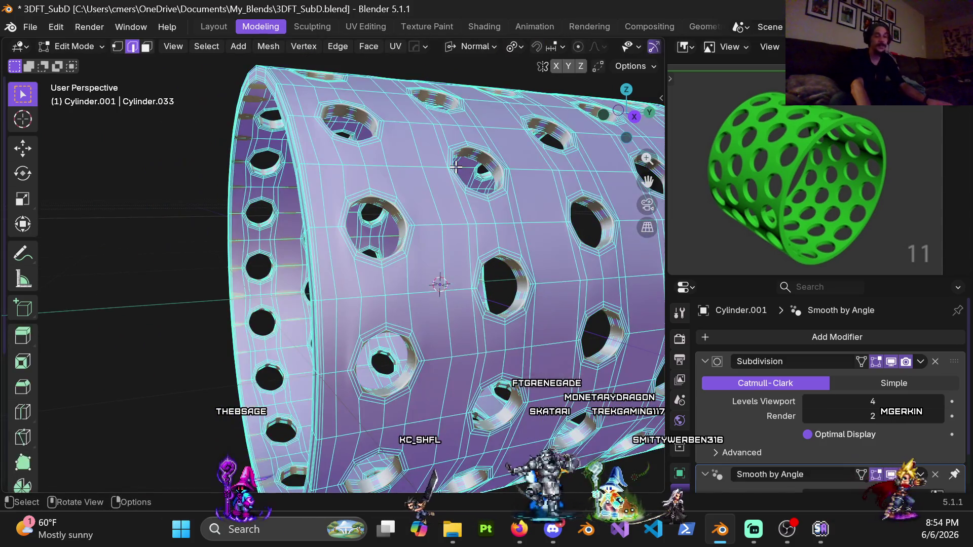
pyautogui.click(882, 402)
pyautogui.write('0')
pyautogui.press('Return')
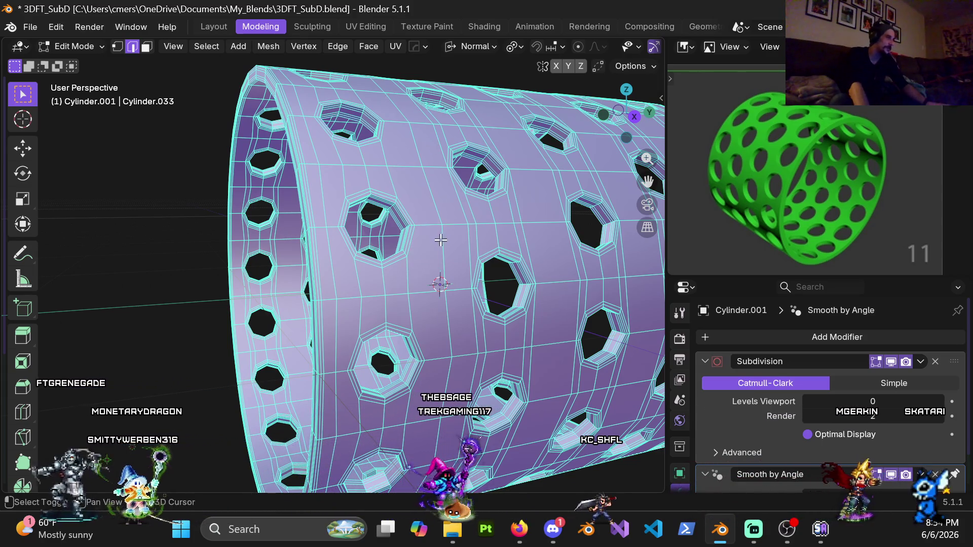
# - Orbit and zoom around the unsmoothed holed cage to inspect its interior and holes
pyautogui.scroll(1, 430, 253)
pyautogui.scroll(1, 385, 208)
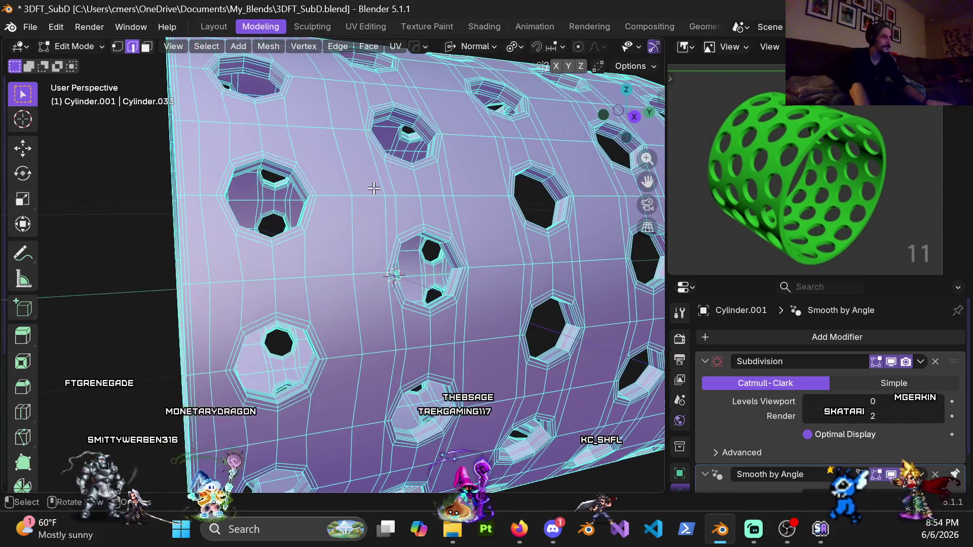
pyautogui.moveTo(374, 189); pyautogui.dragTo(388, 208, button='middle')
pyautogui.scroll(-2, 388, 208)
pyautogui.scroll(1, 387, 208)
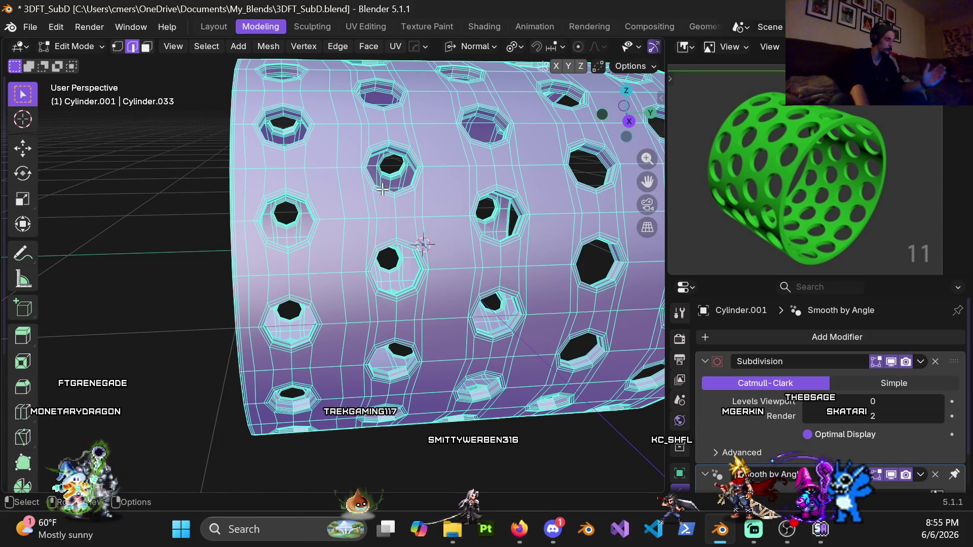
pyautogui.scroll(-4, 412, 181)
pyautogui.moveTo(412, 181); pyautogui.dragTo(387, 230, button='middle')
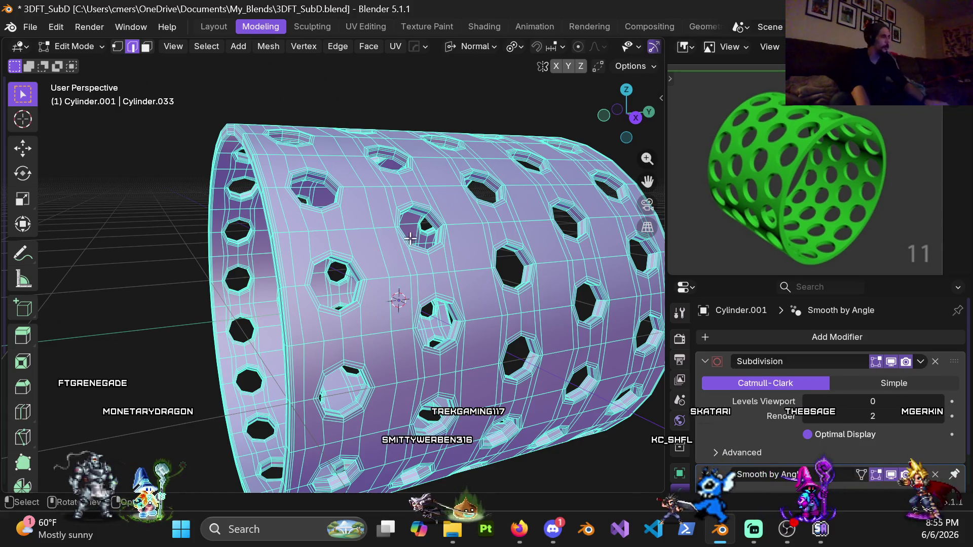
pyautogui.moveTo(399, 254); pyautogui.dragTo(422, 262, button='middle')
pyautogui.scroll(5, 372, 240)
pyautogui.moveTo(373, 239)
pyautogui.mouseDown(button='middle')
pyautogui.moveTo(342, 283)
pyautogui.moveTo(376, 274)
pyautogui.mouseUp(button='middle')
pyautogui.scroll(3, 376, 274)
pyautogui.scroll(-3, 375, 268)
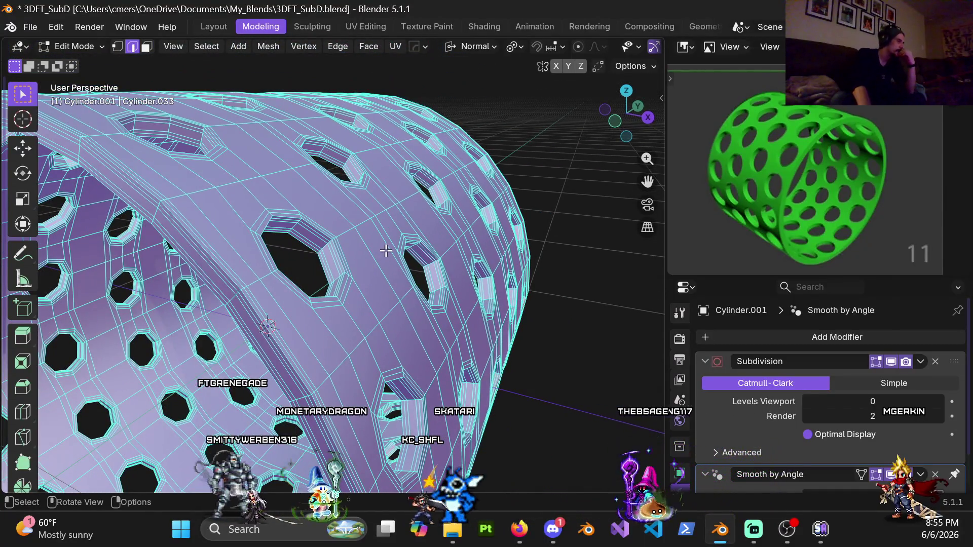
pyautogui.moveTo(360, 282); pyautogui.dragTo(314, 287, button='middle')
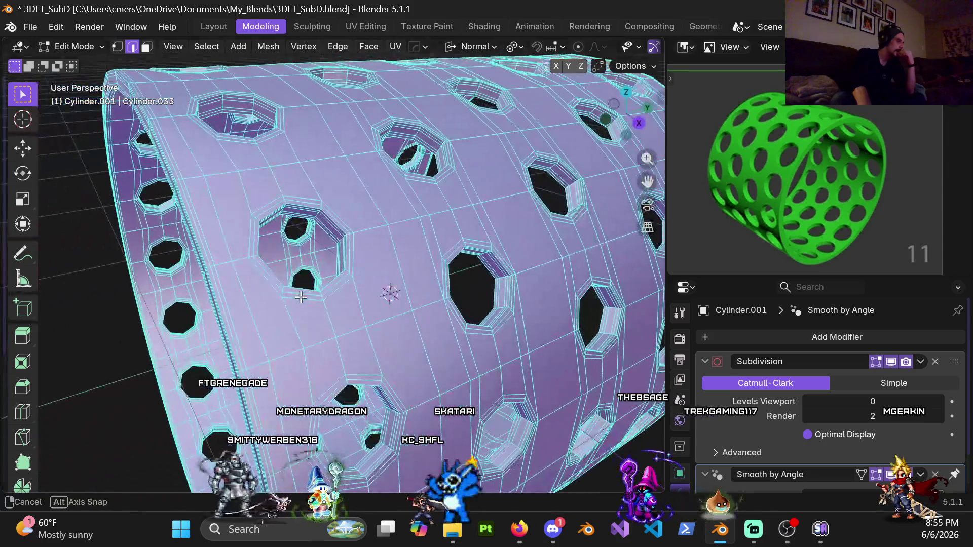
pyautogui.scroll(4, 344, 289)
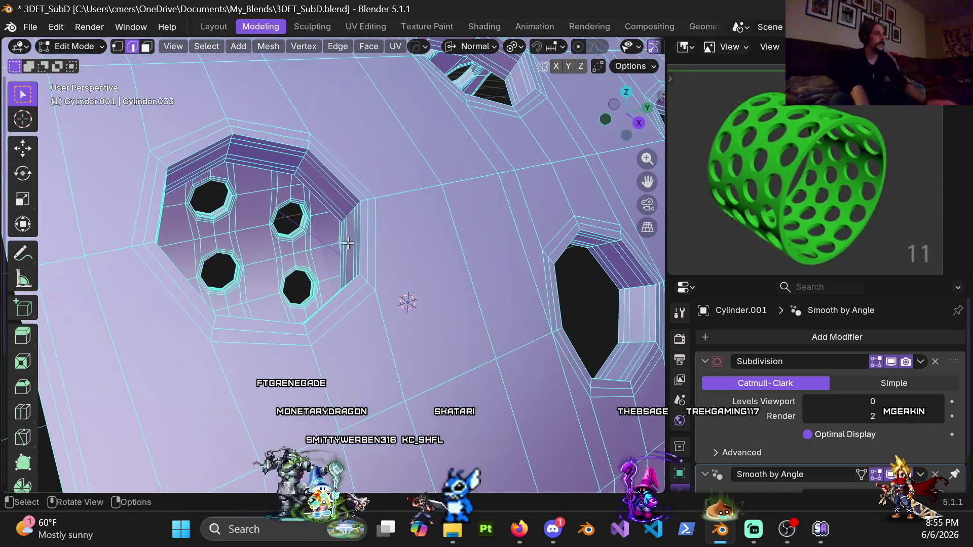
# - Switch to Face select mode and orbit to a low angle over the holes
pyautogui.press('3')
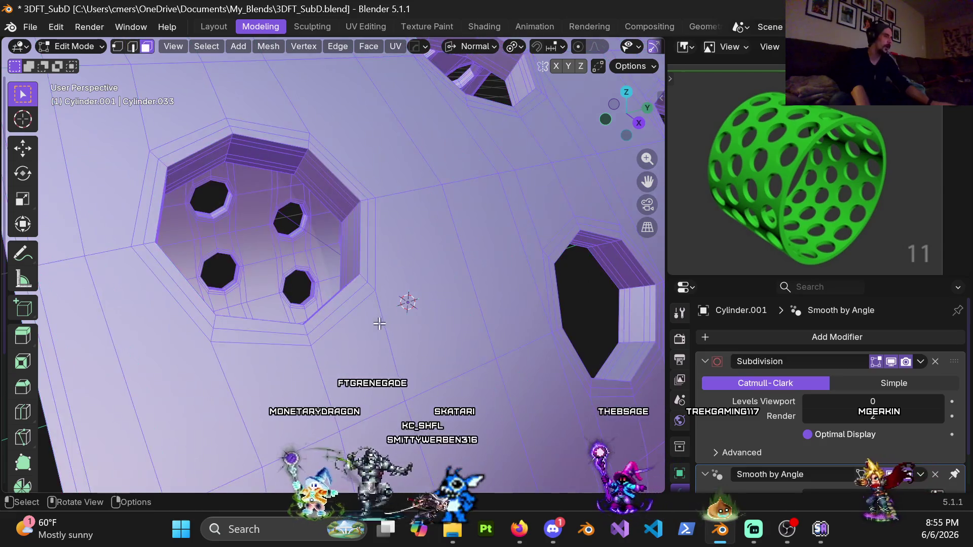
pyautogui.scroll(-4, 379, 323)
pyautogui.press('1')
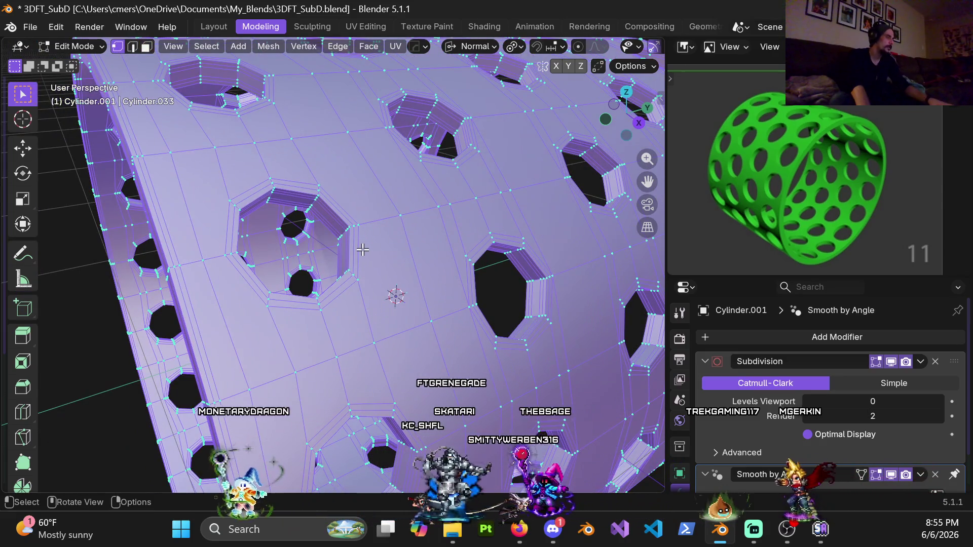
pyautogui.press('3')
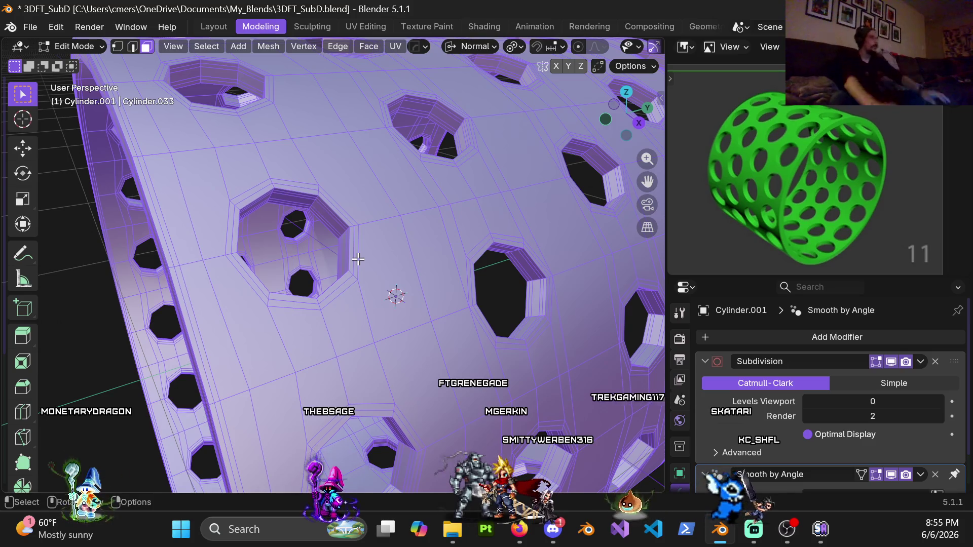
pyautogui.moveTo(270, 172); pyautogui.dragTo(227, 158, button='middle')
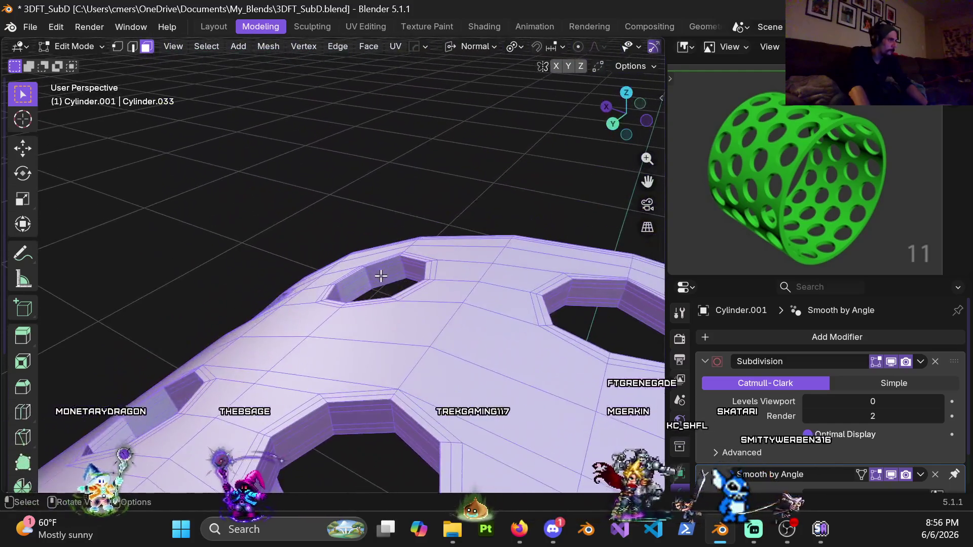
pyautogui.moveTo(441, 286)
pyautogui.mouseDown(button='middle')
pyautogui.moveTo(336, 272)
pyautogui.moveTo(311, 204)
pyautogui.moveTo(332, 196)
pyautogui.moveTo(371, 243)
pyautogui.moveTo(463, 250)
pyautogui.moveTo(328, 217)
pyautogui.moveTo(342, 232)
pyautogui.moveTo(419, 251)
pyautogui.moveTo(390, 220)
pyautogui.moveTo(413, 252)
pyautogui.moveTo(336, 223)
pyautogui.moveTo(376, 243)
pyautogui.moveTo(428, 226)
pyautogui.moveTo(328, 215)
pyautogui.moveTo(261, 190)
pyautogui.moveTo(380, 285)
pyautogui.moveTo(434, 269)
pyautogui.moveTo(386, 343)
pyautogui.moveTo(345, 276)
pyautogui.mouseUp(button='middle')
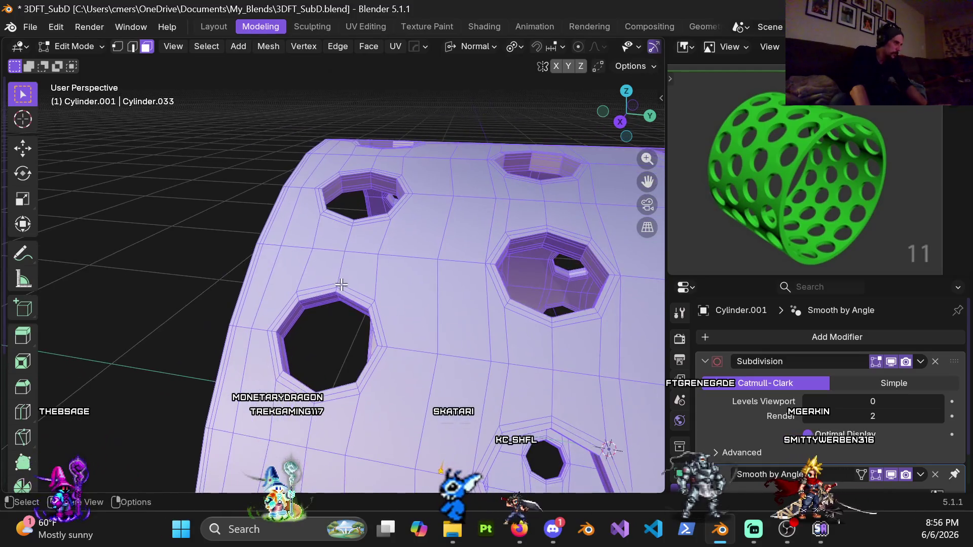
pyautogui.scroll(5, 345, 276)
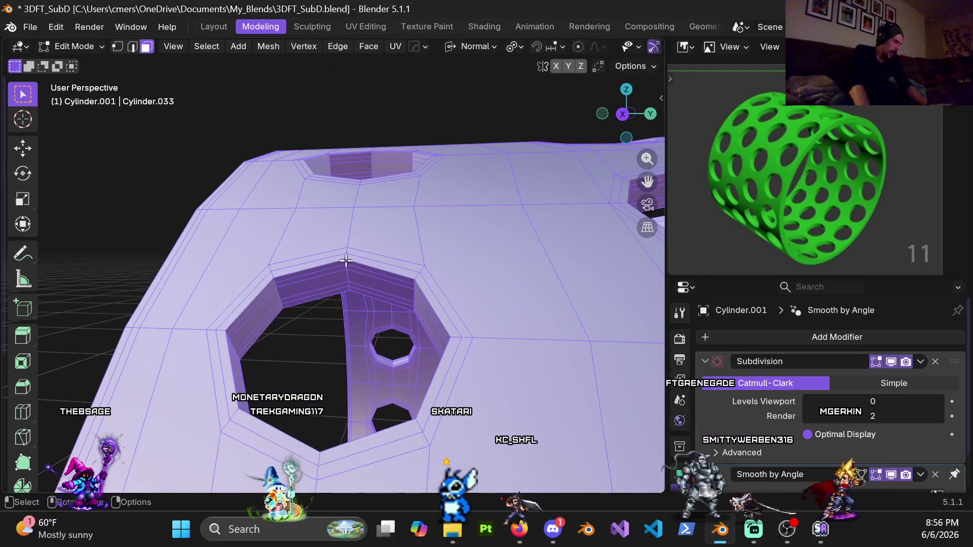
# - Select the six thin bevel faces ringing one large hole
pyautogui.click(287, 268)
pyautogui.keyDown('shift'); pyautogui.click(257, 292); pyautogui.keyUp('shift')
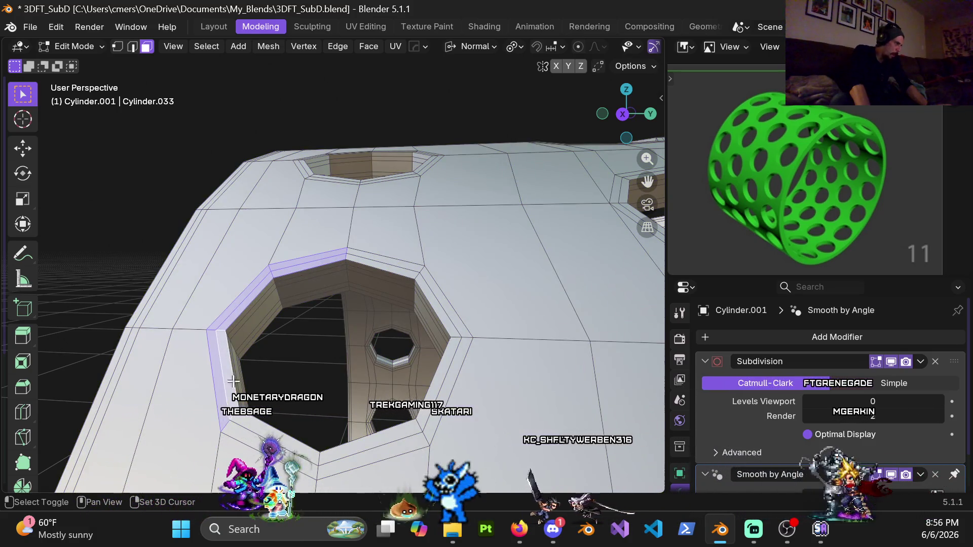
pyautogui.keyDown('shift'); pyautogui.click(251, 437); pyautogui.keyUp('shift')
pyautogui.keyDown('shift'); pyautogui.click(425, 431); pyautogui.keyUp('shift')
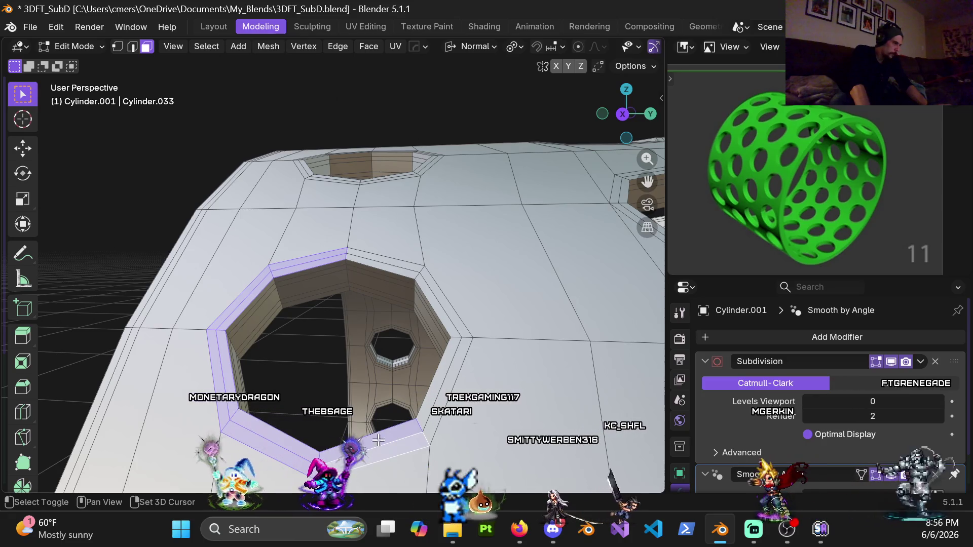
pyautogui.keyDown('shift'); pyautogui.click(458, 355); pyautogui.keyUp('shift')
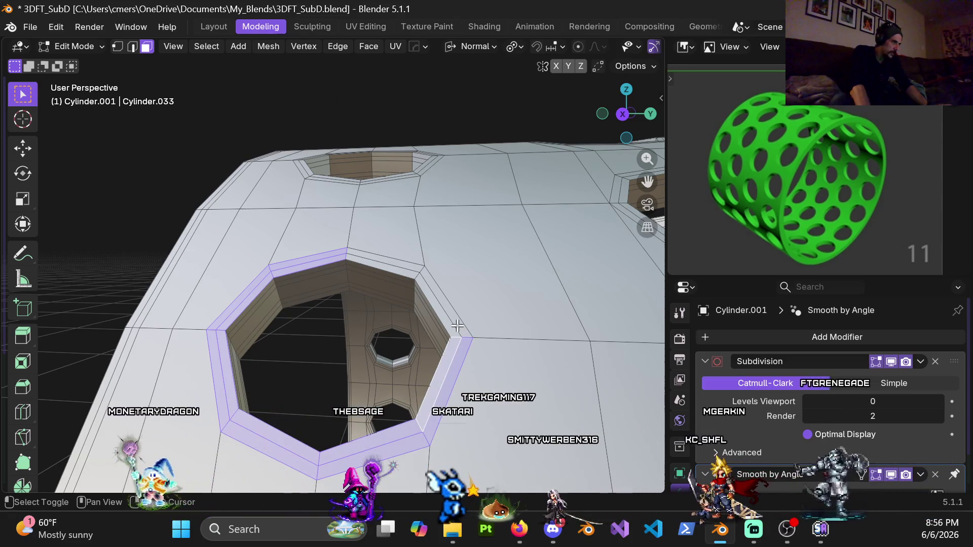
pyautogui.keyDown('shift'); pyautogui.click(457, 324); pyautogui.keyUp('shift')
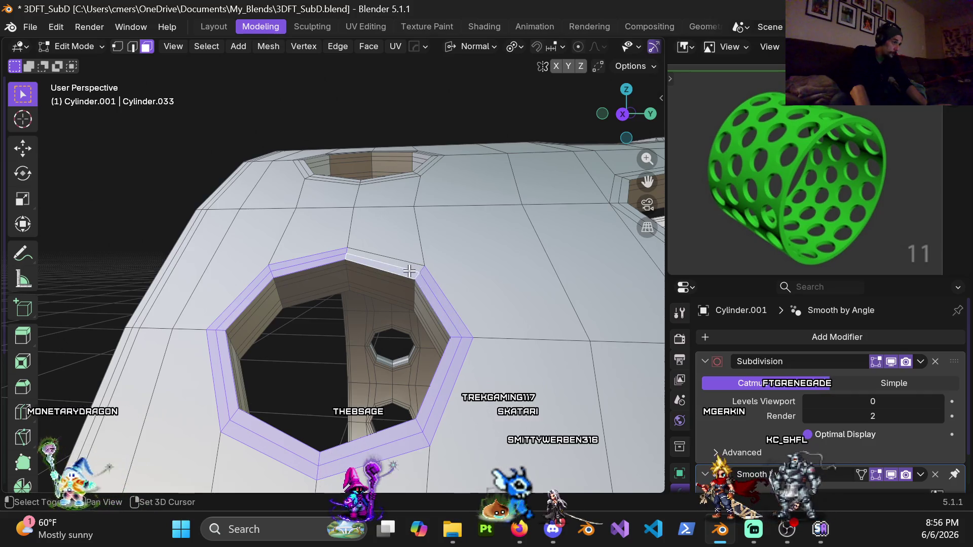
# - Delete the selected bevel faces and switch to vertex select to look into the hole
pyautogui.press('x')
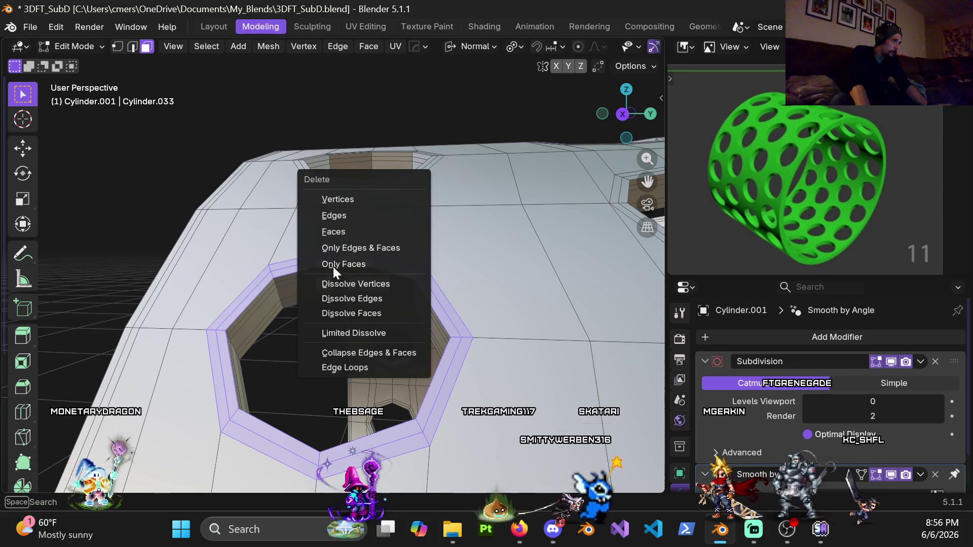
pyautogui.click(333, 231)
pyautogui.press('1')
pyautogui.moveTo(371, 321)
pyautogui.mouseDown(button='middle')
pyautogui.moveTo(304, 200)
pyautogui.moveTo(330, 287)
pyautogui.moveTo(316, 251)
pyautogui.mouseUp(button='middle')
pyautogui.moveTo(284, 188)
pyautogui.mouseDown(button='middle')
pyautogui.moveTo(305, 186)
pyautogui.moveTo(301, 136)
pyautogui.mouseUp(button='middle')
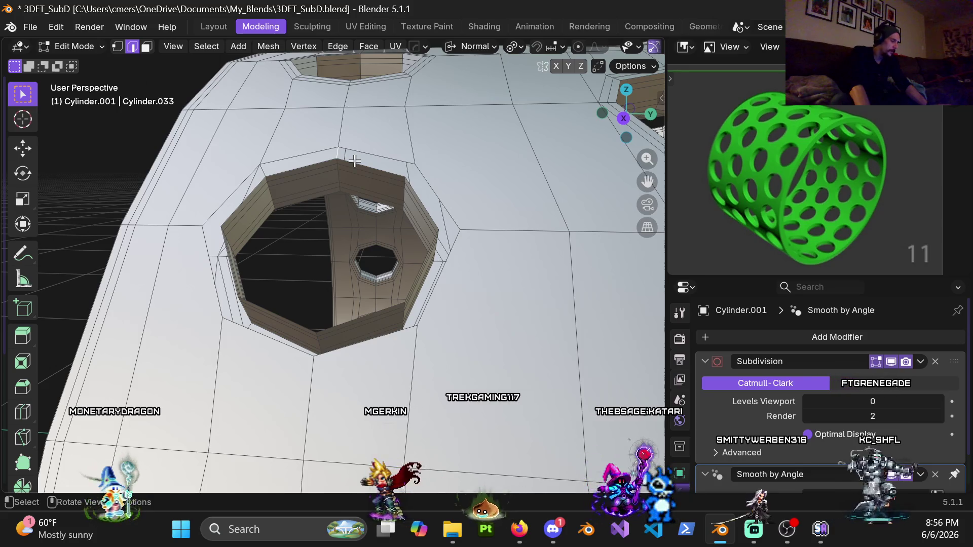
pyautogui.hotkey('ctrl', 'z')
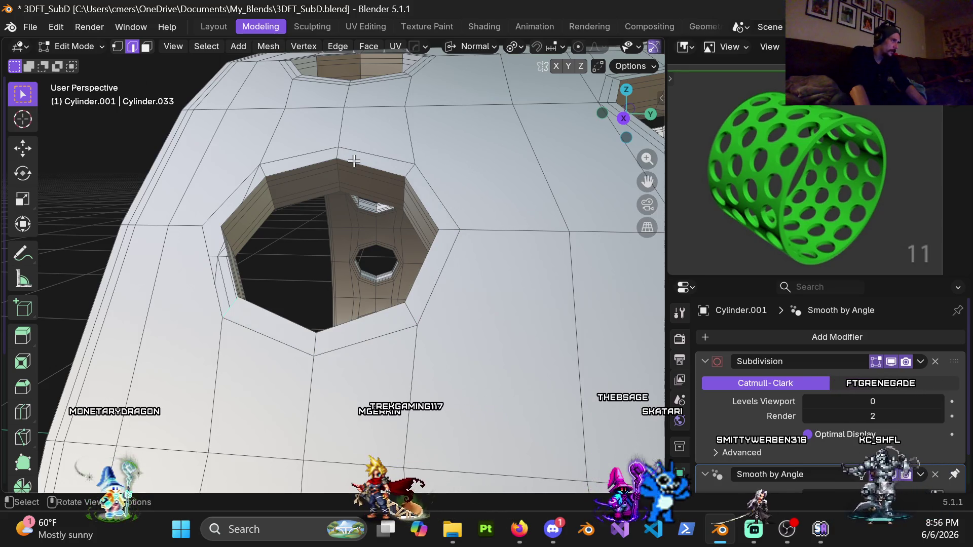
# - Select the bevel edge loop inside the hole, inspect it, and return to Object Mode
pyautogui.moveTo(325, 243)
pyautogui.mouseDown(button='middle')
pyautogui.moveTo(311, 189)
pyautogui.moveTo(337, 229)
pyautogui.moveTo(339, 218)
pyautogui.moveTo(263, 222)
pyautogui.mouseUp(button='middle')
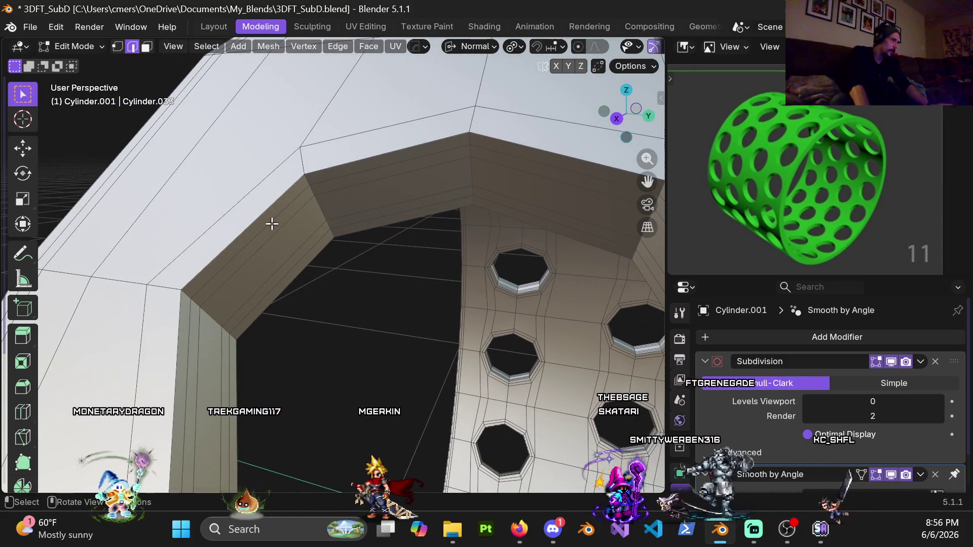
pyautogui.keyDown('alt'); pyautogui.click(271, 224); pyautogui.keyUp('alt')
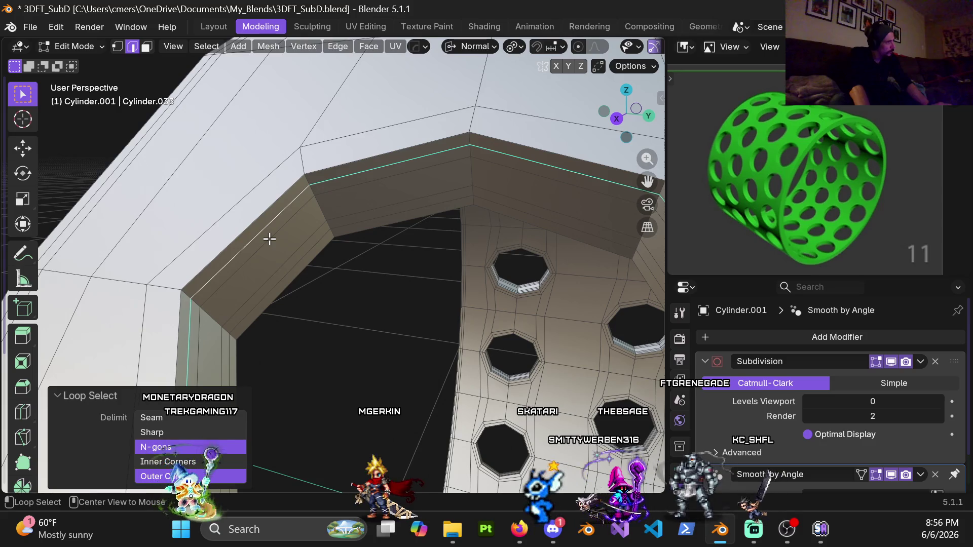
pyautogui.moveTo(269, 238); pyautogui.dragTo(231, 207, button='middle')
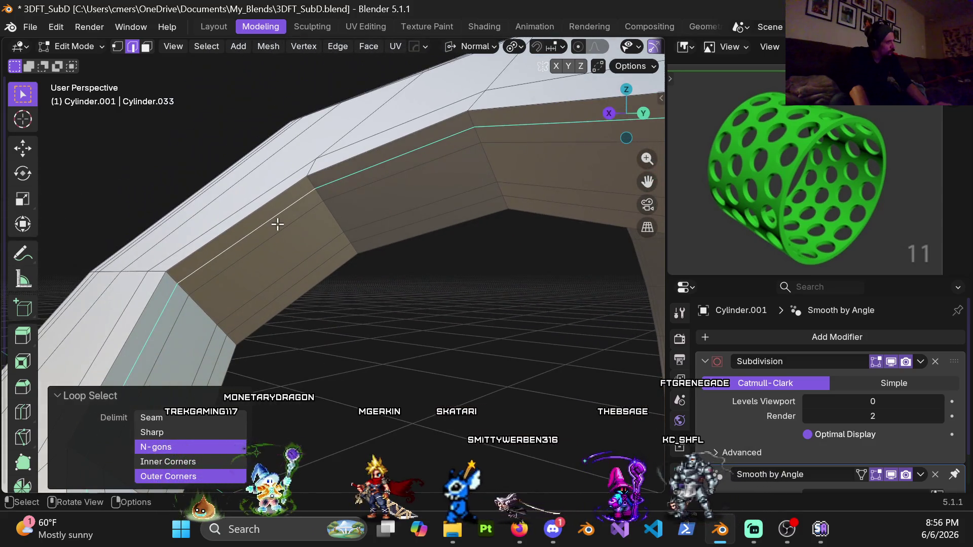
pyautogui.scroll(-3, 279, 229)
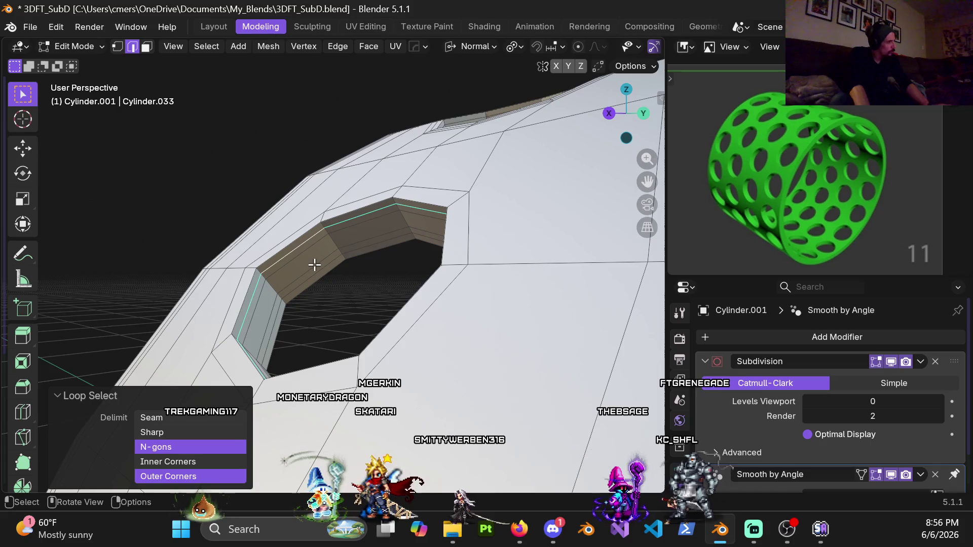
pyautogui.press('Tab')
pyautogui.scroll(-5, 281, 266)
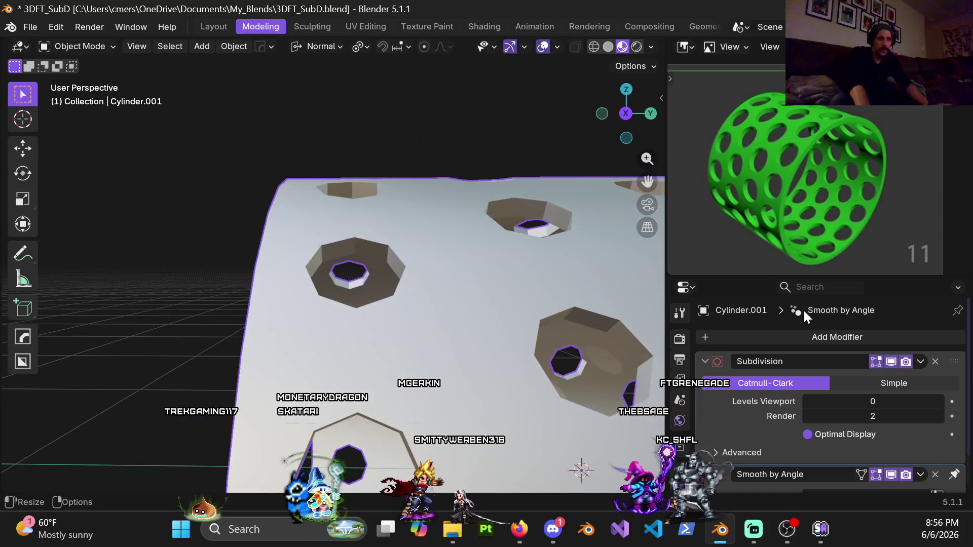
# - Raise the Subdivision viewport level to 4 and preview the smoothed cylinder
pyautogui.click(848, 398)
pyautogui.write('4')
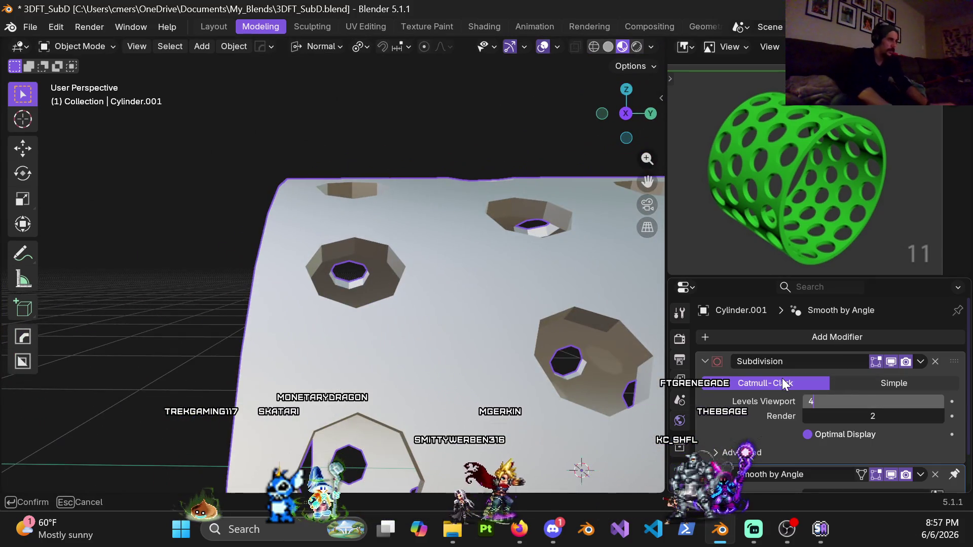
pyautogui.press('Return')
pyautogui.moveTo(394, 302)
pyautogui.mouseDown(button='middle')
pyautogui.moveTo(434, 272)
pyautogui.moveTo(472, 282)
pyautogui.moveTo(430, 284)
pyautogui.moveTo(452, 236)
pyautogui.moveTo(403, 245)
pyautogui.moveTo(463, 294)
pyautogui.moveTo(471, 265)
pyautogui.moveTo(394, 313)
pyautogui.mouseUp(button='middle')
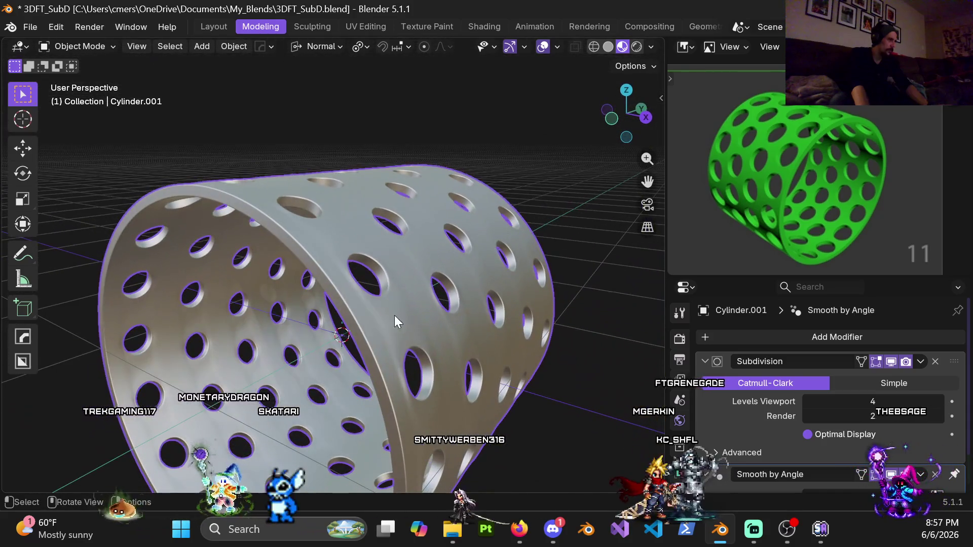
pyautogui.moveTo(412, 375)
pyautogui.mouseDown(button='middle')
pyautogui.moveTo(387, 330)
pyautogui.moveTo(421, 294)
pyautogui.moveTo(416, 235)
pyautogui.moveTo(361, 218)
pyautogui.moveTo(434, 207)
pyautogui.moveTo(439, 215)
pyautogui.moveTo(457, 196)
pyautogui.moveTo(502, 208)
pyautogui.mouseUp(button='middle')
# - Switch back to Edit Mode via the Ctrl+Tab pie and select the viewport level field
pyautogui.hotkey('ctrl', 'Tab')
pyautogui.click(437, 357)
pyautogui.click(873, 401)
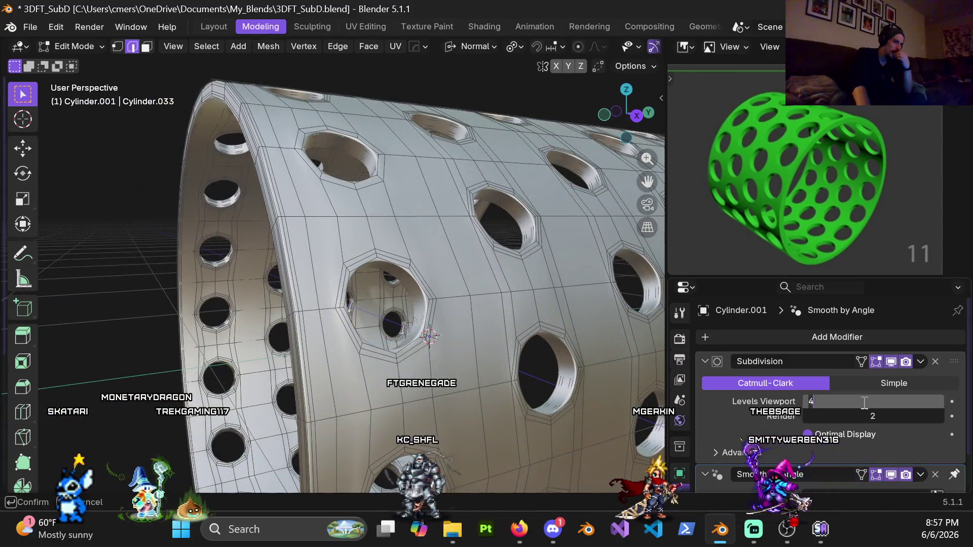
# - Drop viewport subdivision to 0 and dissolve a vertical edge between two holes
pyautogui.write('0')
pyautogui.press('Return')
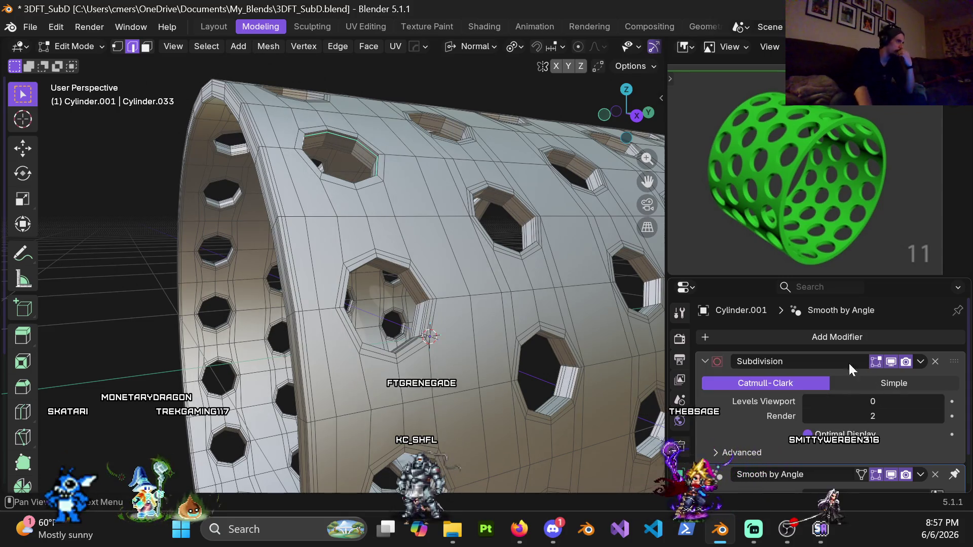
pyautogui.moveTo(327, 190)
pyautogui.mouseDown(button='middle')
pyautogui.moveTo(312, 93)
pyautogui.moveTo(330, 128)
pyautogui.moveTo(302, 92)
pyautogui.moveTo(307, 243)
pyautogui.moveTo(311, 186)
pyautogui.mouseUp(button='middle')
pyautogui.scroll(-3, 311, 186)
pyautogui.scroll(3, 355, 218)
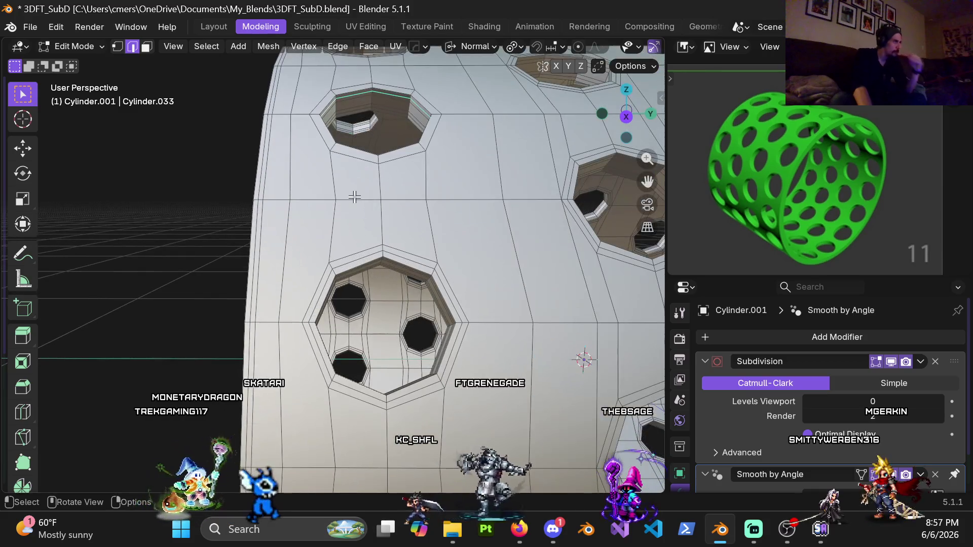
pyautogui.click(340, 190)
pyautogui.keyDown('shift'); pyautogui.moveTo(340, 190); pyautogui.dragTo(419, 195, button='middle'); pyautogui.keyUp('shift')
pyautogui.press('x')
pyautogui.press('Escape')
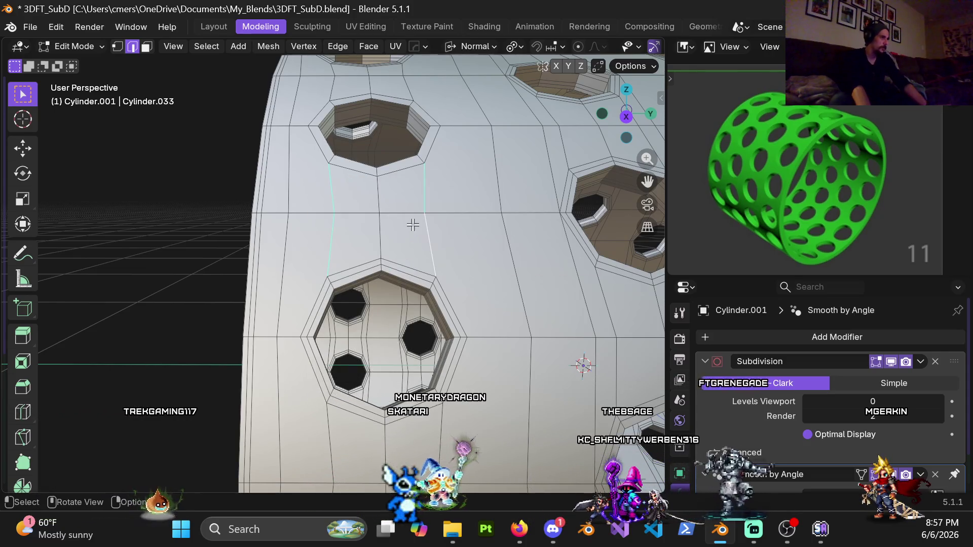
pyautogui.press('x')
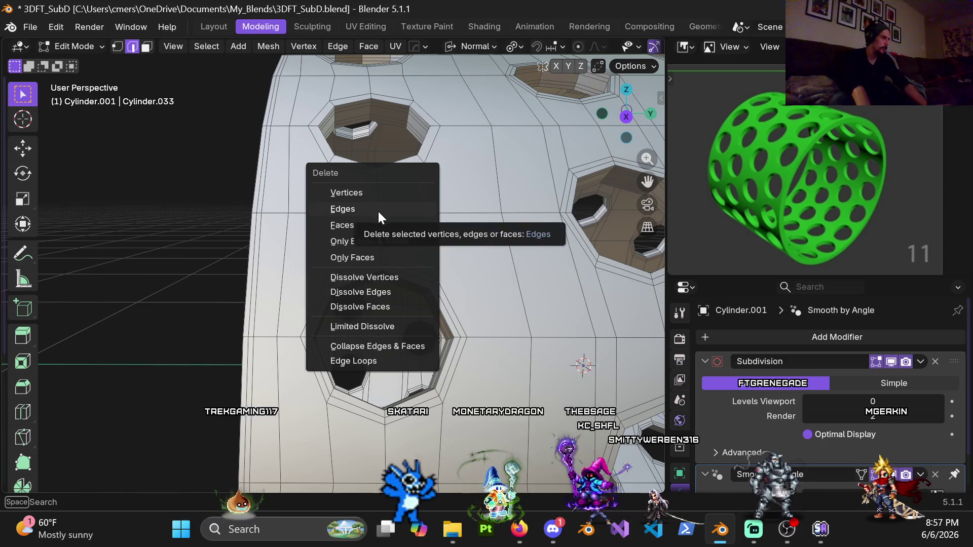
pyautogui.click(375, 293)
# - Dissolve more selected edges and an edge loop across the face
pyautogui.moveTo(375, 294)
pyautogui.mouseDown(button='middle')
pyautogui.moveTo(438, 274)
pyautogui.moveTo(407, 305)
pyautogui.mouseUp(button='middle')
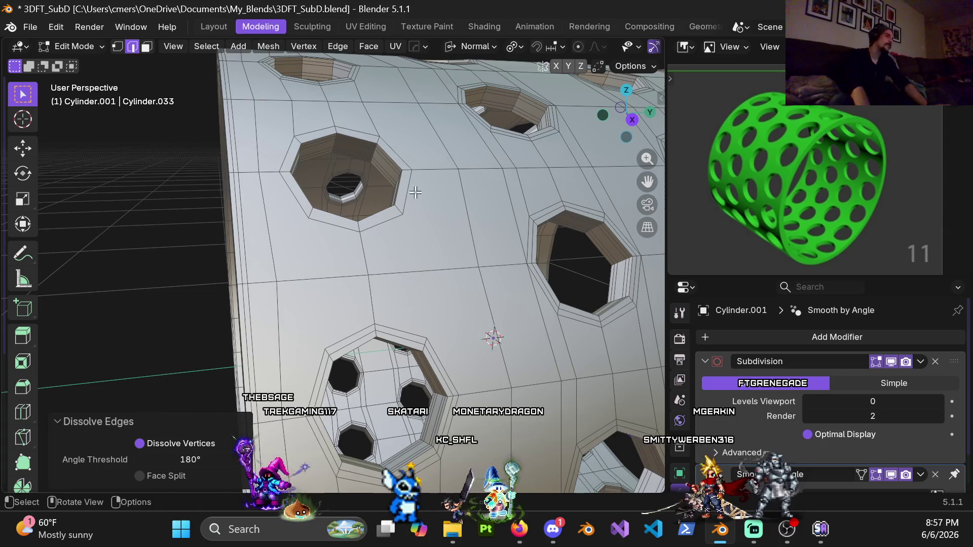
pyautogui.keyDown('shift'); pyautogui.moveTo(416, 194); pyautogui.dragTo(343, 249, button='middle'); pyautogui.keyUp('shift')
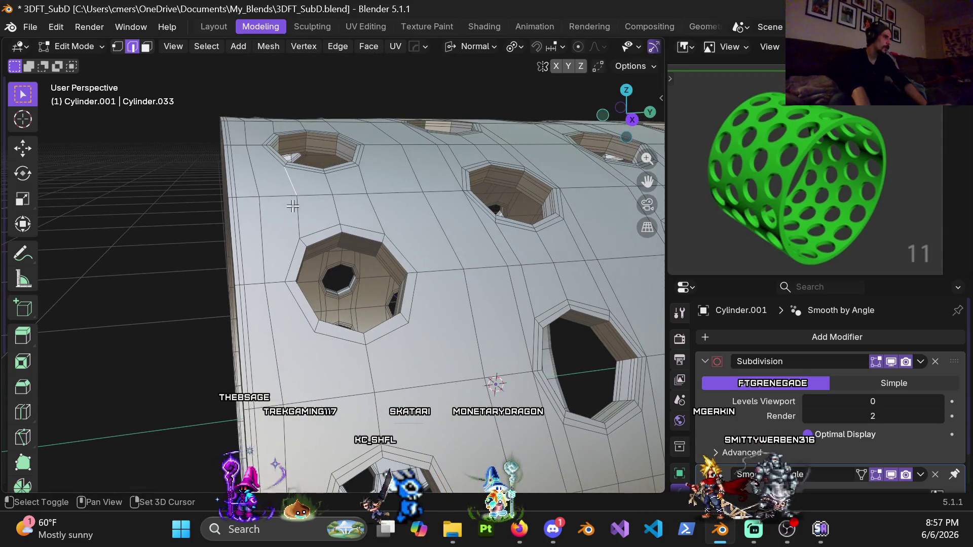
pyautogui.moveTo(360, 205)
pyautogui.mouseDown(button='middle')
pyautogui.moveTo(361, 332)
pyautogui.moveTo(350, 226)
pyautogui.mouseUp(button='middle')
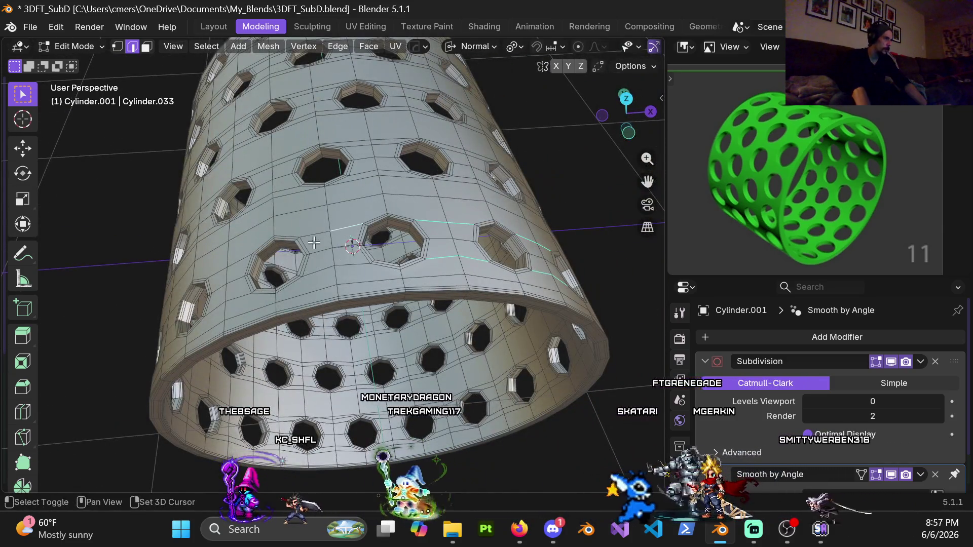
pyautogui.press('x')
pyautogui.click(318, 279)
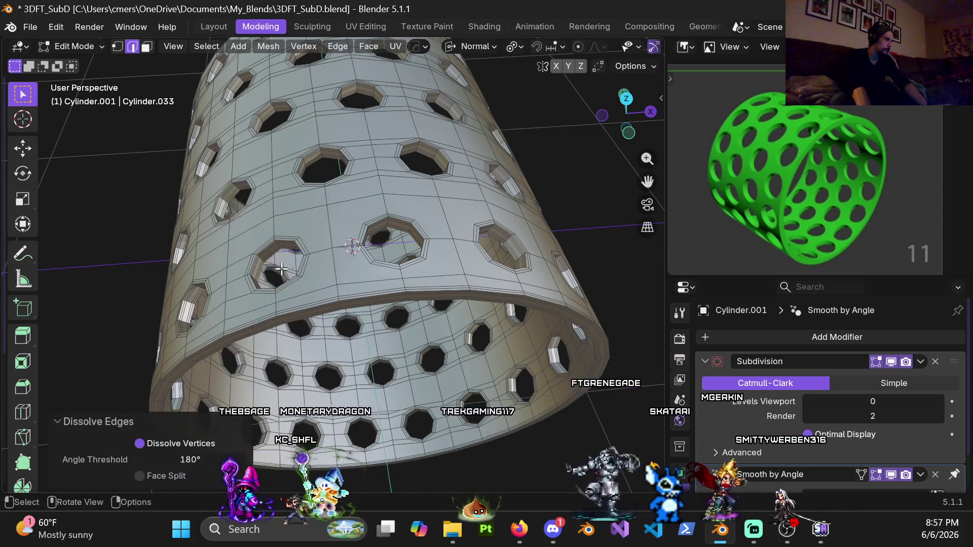
pyautogui.moveTo(318, 278); pyautogui.dragTo(367, 219, button='middle')
pyautogui.scroll(6, 367, 219)
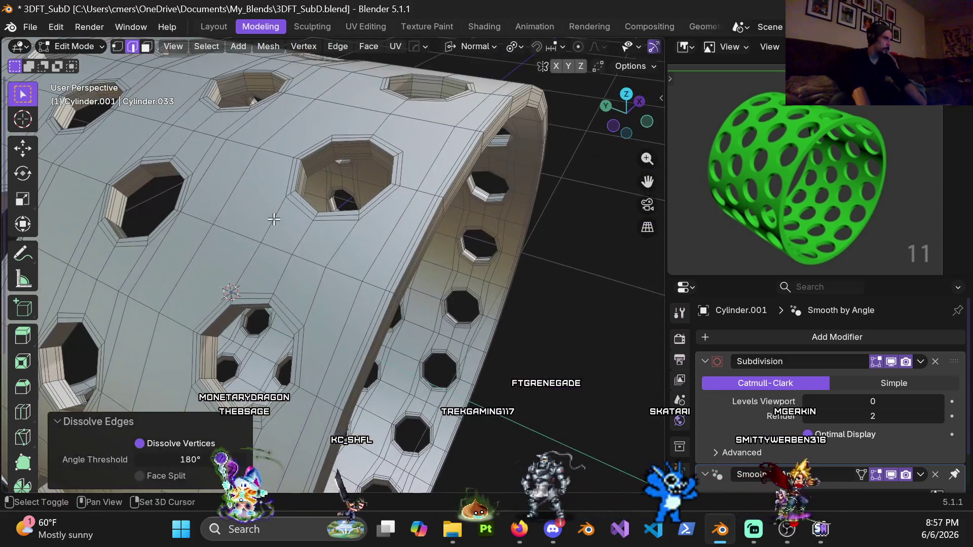
pyautogui.keyDown('alt'); pyautogui.click(326, 291); pyautogui.keyUp('alt')
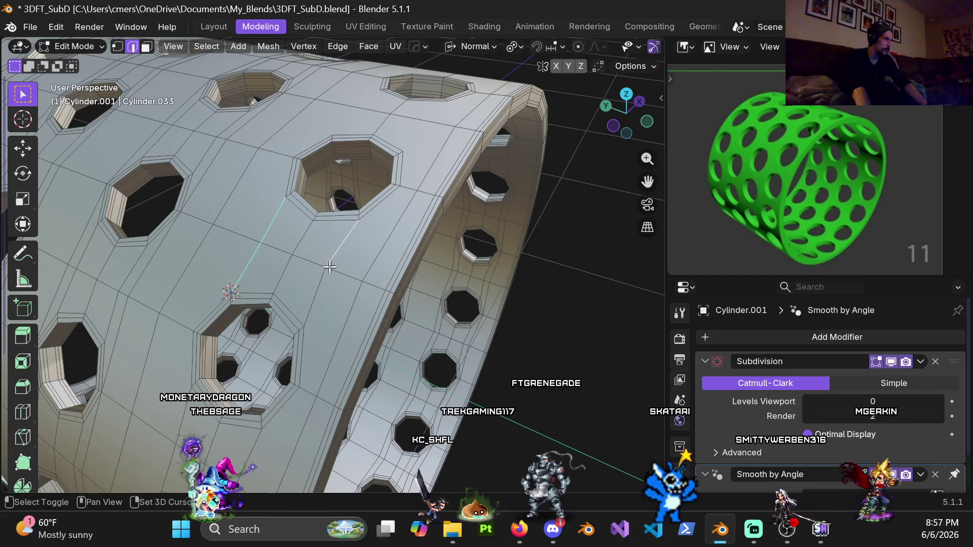
pyautogui.press('x')
pyautogui.click(321, 293)
# - Select another edge between the holes and dissolve it
pyautogui.keyDown('shift'); pyautogui.moveTo(322, 293); pyautogui.dragTo(283, 372, button='middle'); pyautogui.keyUp('shift')
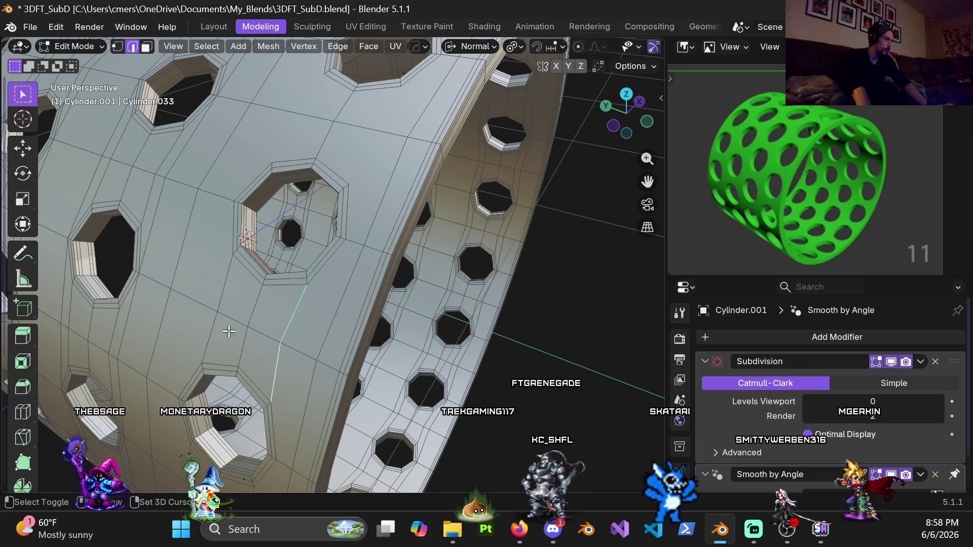
pyautogui.keyDown('shift'); pyautogui.click(227, 293); pyautogui.keyUp('shift')
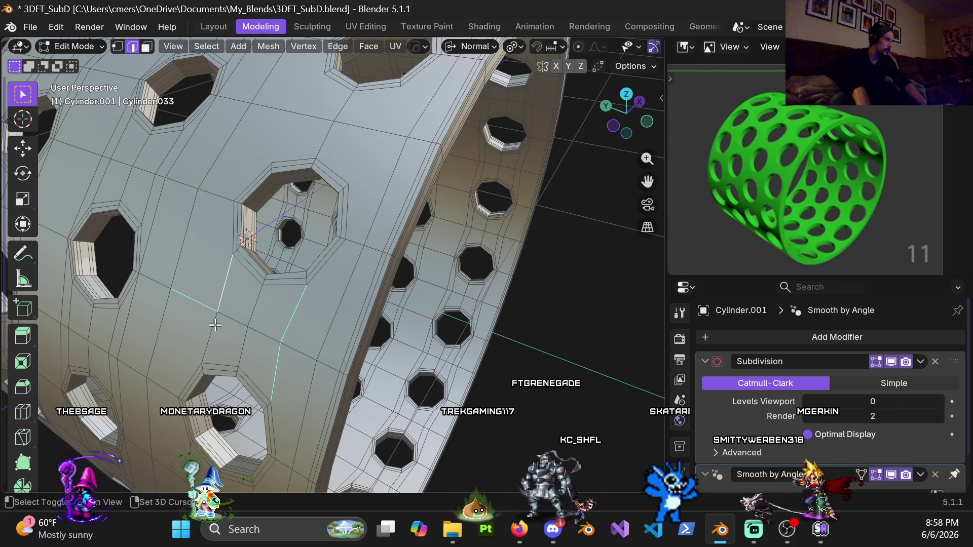
pyautogui.moveTo(262, 374)
pyautogui.mouseDown(button='middle')
pyautogui.moveTo(321, 354)
pyautogui.moveTo(269, 162)
pyautogui.mouseUp(button='middle')
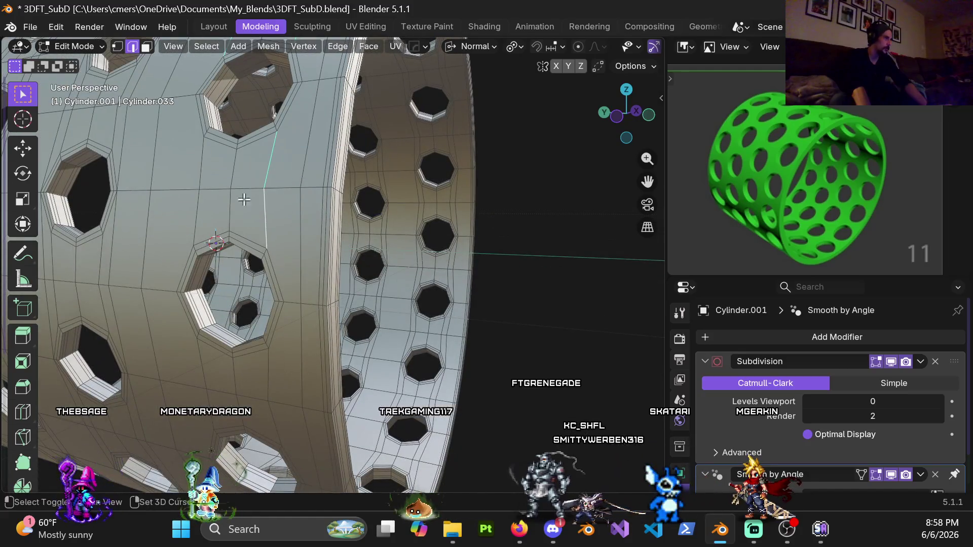
pyautogui.press('x')
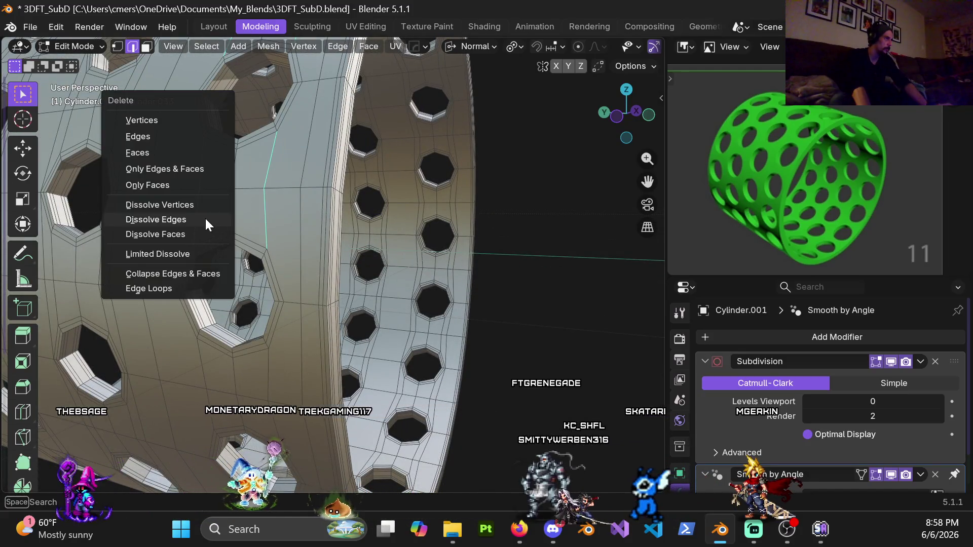
pyautogui.click(206, 217)
# - Dissolve the remaining vertical edges between holes and leave Edit Mode
pyautogui.moveTo(206, 217)
pyautogui.mouseDown(button='middle')
pyautogui.moveTo(382, 305)
pyautogui.moveTo(278, 253)
pyautogui.mouseUp(button='middle')
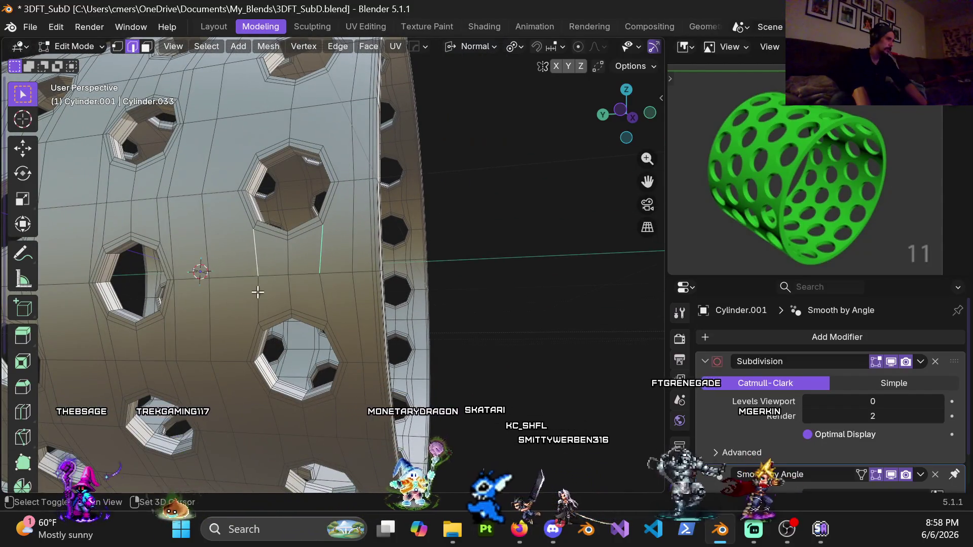
pyautogui.moveTo(325, 293)
pyautogui.keyDown('shift'); pyautogui.mouseDown(button='middle')
pyautogui.moveTo(319, 174)
pyautogui.moveTo(319, 243)
pyautogui.mouseUp(button='middle'); pyautogui.keyUp('shift')
pyautogui.moveTo(328, 297)
pyautogui.keyDown('shift'); pyautogui.mouseDown(button='middle')
pyautogui.moveTo(340, 223)
pyautogui.moveTo(352, 245)
pyautogui.mouseUp(button='middle'); pyautogui.keyUp('shift')
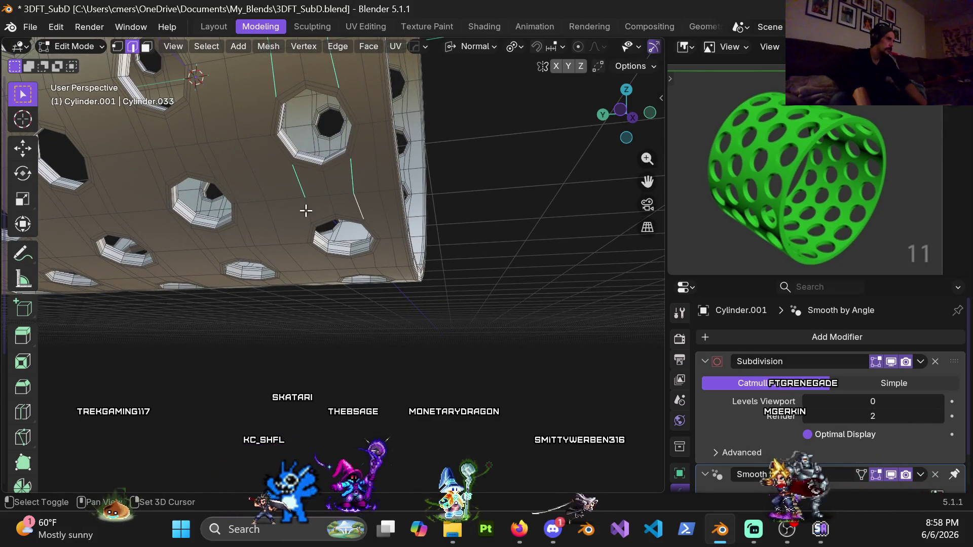
pyautogui.moveTo(338, 213); pyautogui.dragTo(310, 147, button='middle')
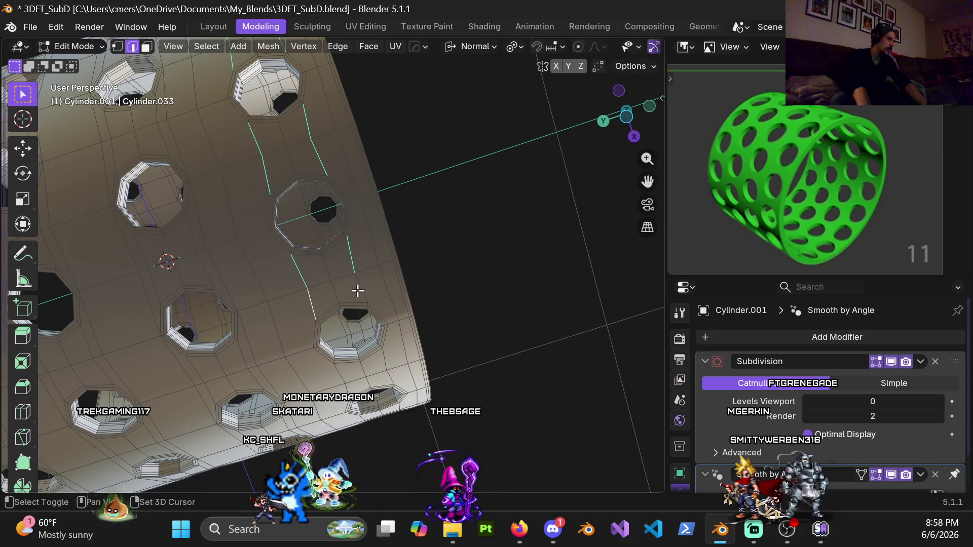
pyautogui.moveTo(346, 285)
pyautogui.mouseDown(button='middle')
pyautogui.moveTo(339, 158)
pyautogui.moveTo(314, 265)
pyautogui.moveTo(352, 292)
pyautogui.mouseUp(button='middle')
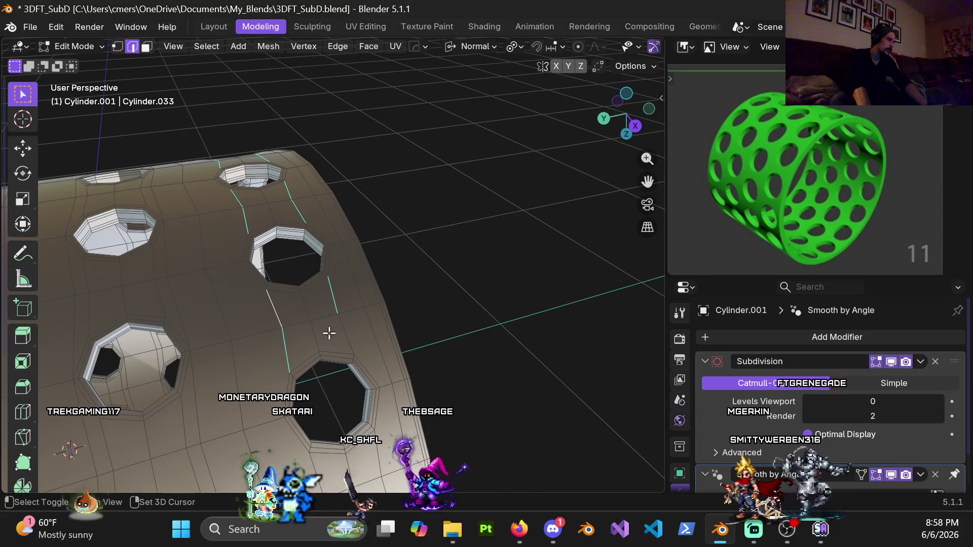
pyautogui.scroll(3, 322, 228)
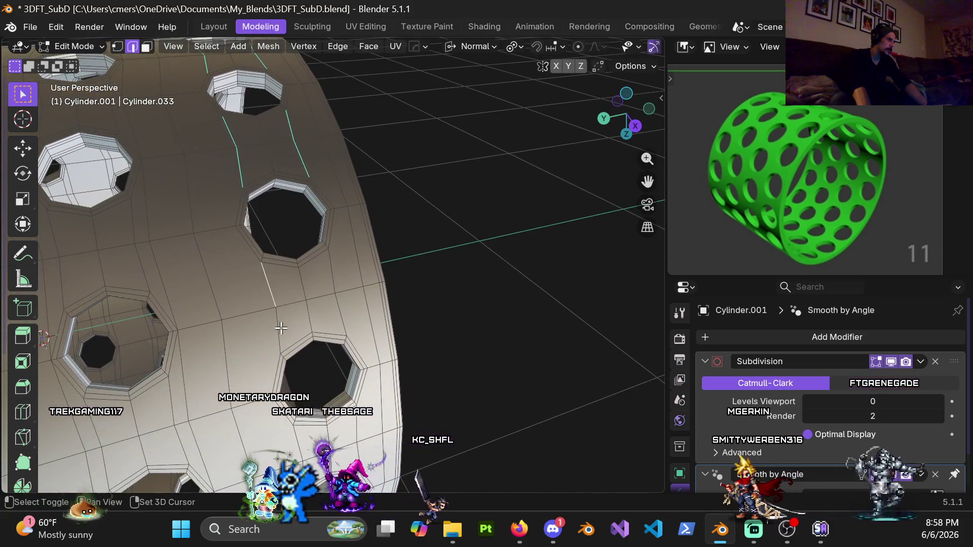
pyautogui.moveTo(330, 275)
pyautogui.keyDown('shift'); pyautogui.mouseDown(button='middle')
pyautogui.moveTo(278, 217)
pyautogui.moveTo(278, 324)
pyautogui.moveTo(240, 204)
pyautogui.moveTo(226, 273)
pyautogui.mouseUp(button='middle'); pyautogui.keyUp('shift')
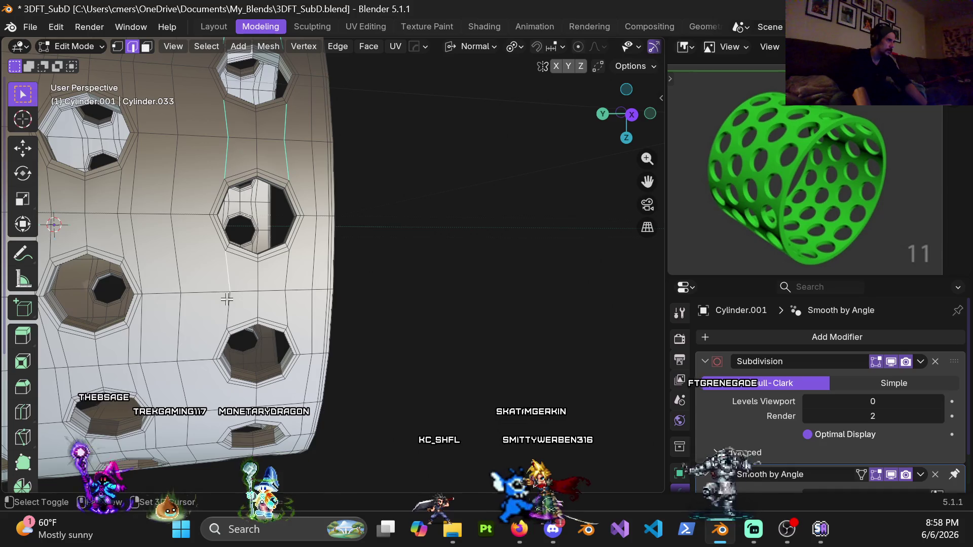
pyautogui.keyDown('shift'); pyautogui.moveTo(283, 315); pyautogui.dragTo(269, 316, button='middle'); pyautogui.keyUp('shift')
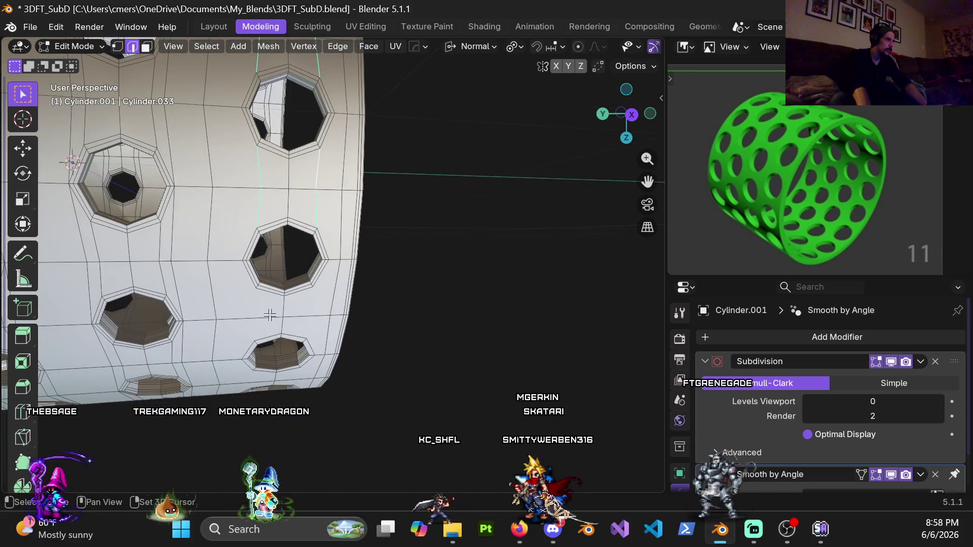
pyautogui.press('x')
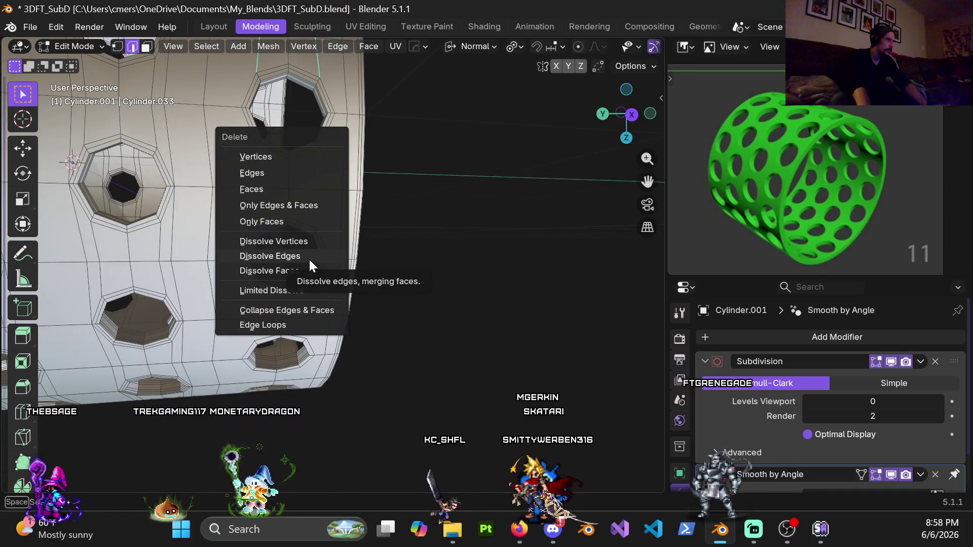
pyautogui.click(309, 257)
pyautogui.moveTo(310, 260)
pyautogui.mouseDown(button='middle')
pyautogui.moveTo(130, 203)
pyautogui.moveTo(226, 213)
pyautogui.moveTo(170, 264)
pyautogui.moveTo(341, 211)
pyautogui.mouseUp(button='middle')
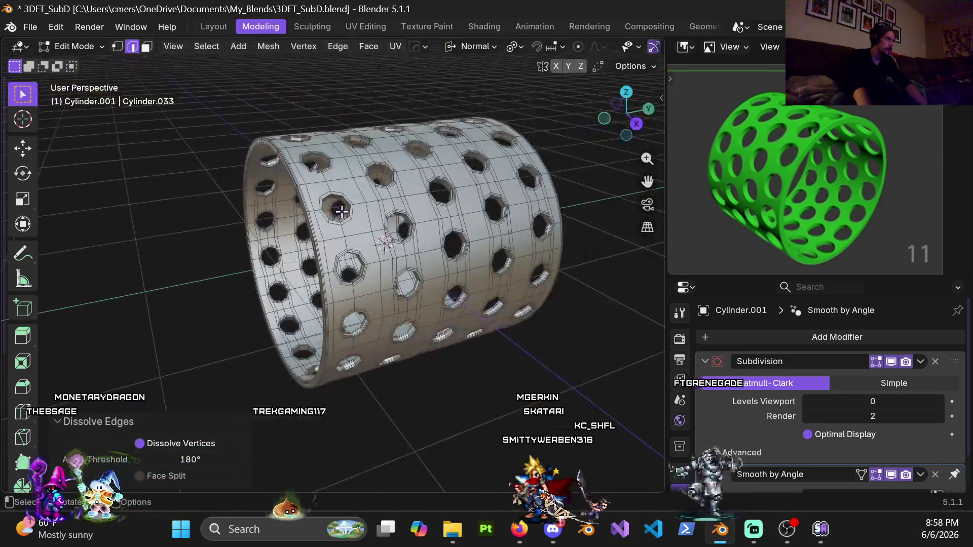
pyautogui.press('Tab')
# - Switch to Object Mode and set Subdivision viewport level to 4 to preview the rounded holes
pyautogui.click(232, 232)
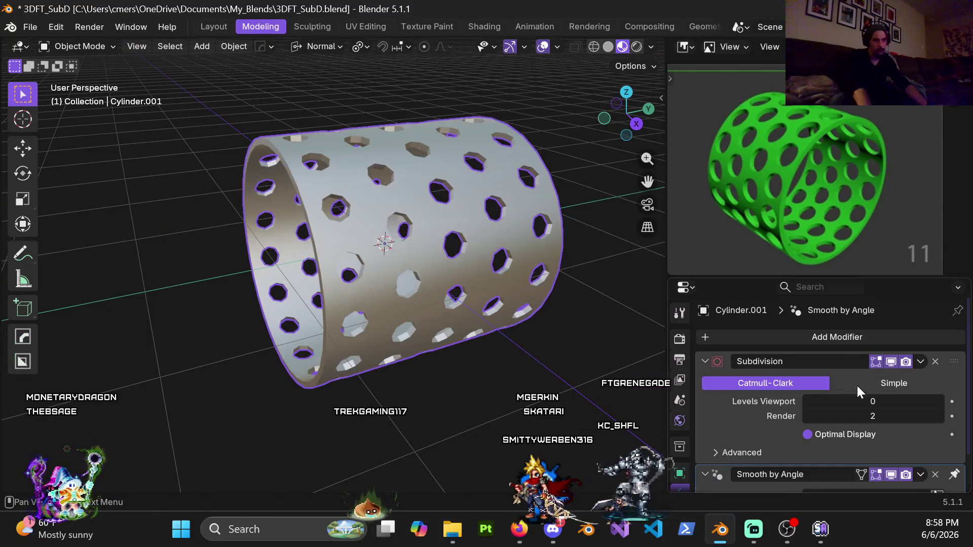
pyautogui.click(863, 401)
pyautogui.write('4')
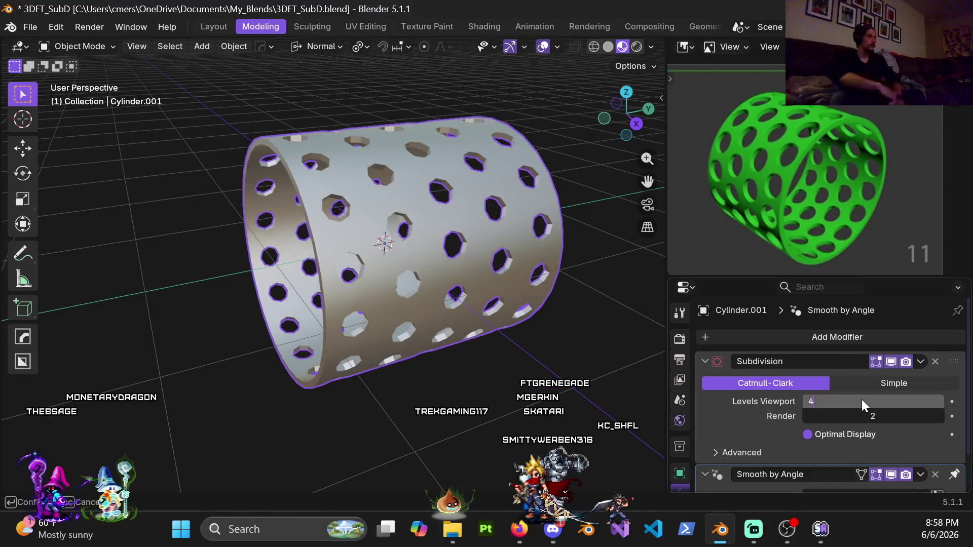
pyautogui.press('Return')
pyautogui.scroll(4, 346, 192)
pyautogui.moveTo(347, 193)
pyautogui.mouseDown(button='middle')
pyautogui.moveTo(408, 147)
pyautogui.moveTo(327, 177)
pyautogui.moveTo(375, 221)
pyautogui.moveTo(372, 188)
pyautogui.moveTo(382, 245)
pyautogui.moveTo(415, 263)
pyautogui.mouseUp(button='middle')
# - Return to Edit Mode and orbit closely around one hole
pyautogui.hotkey('ctrl', 'Tab')
pyautogui.click(529, 263)
pyautogui.scroll(-2, 468, 250)
pyautogui.scroll(-1, 462, 247)
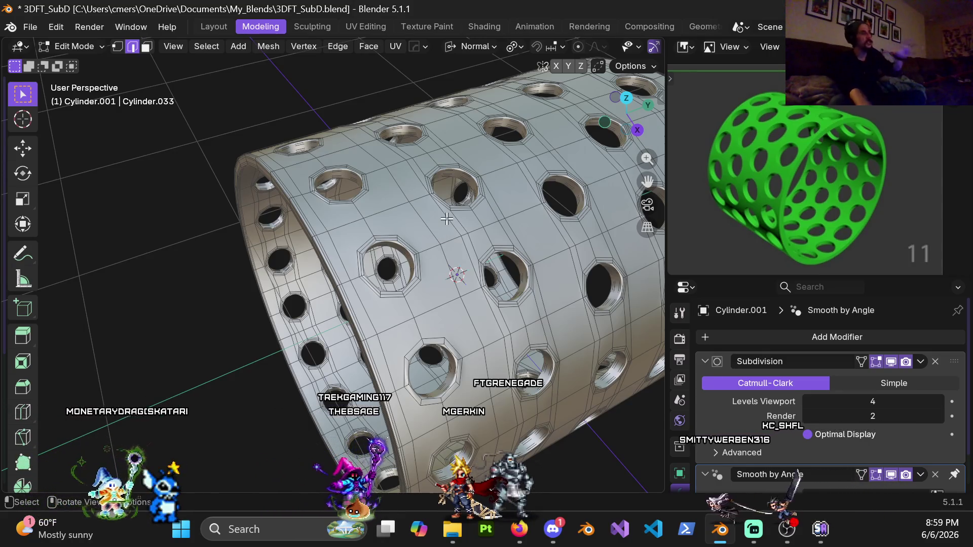
pyautogui.scroll(6, 447, 219)
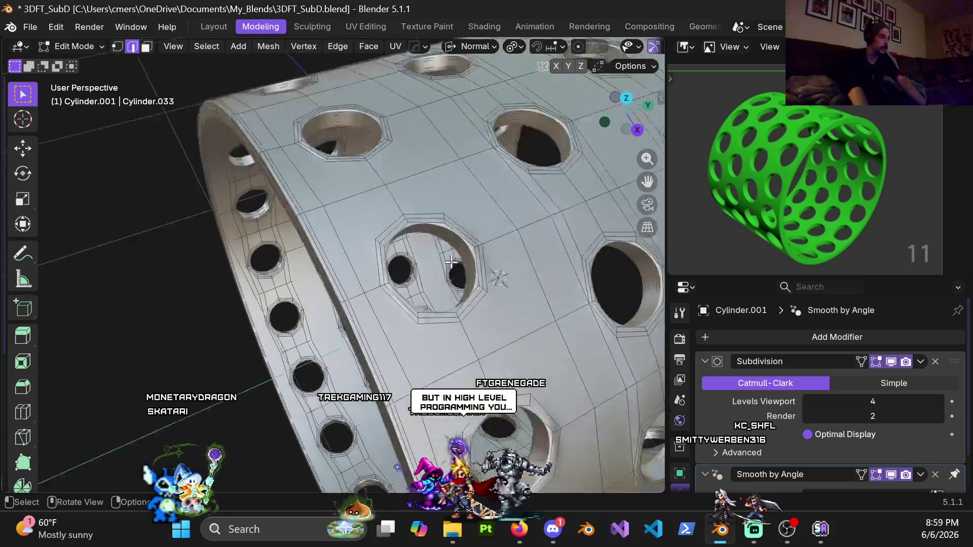
pyautogui.moveTo(385, 228); pyautogui.dragTo(258, 243, button='middle')
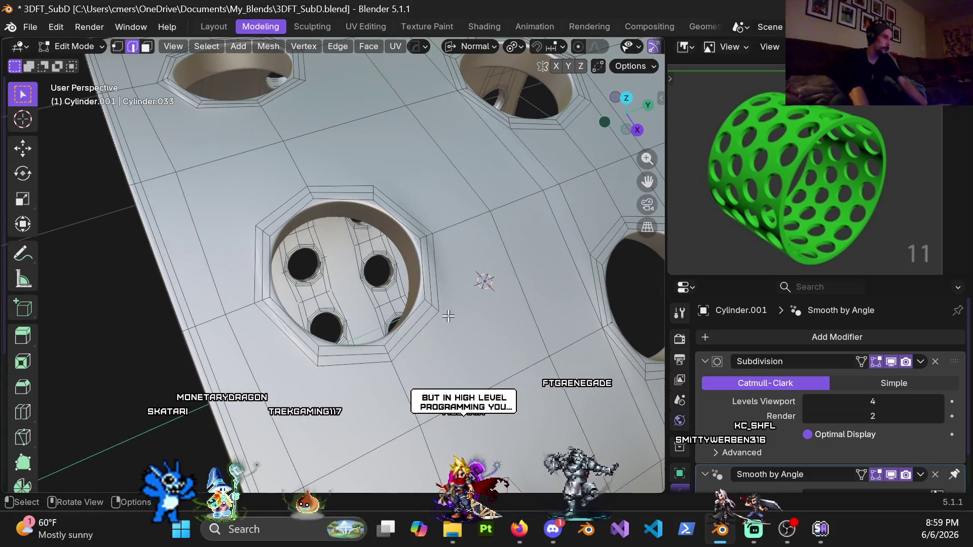
pyautogui.scroll(-5, 356, 158)
pyautogui.moveTo(358, 267)
pyautogui.mouseDown(button='middle')
pyautogui.moveTo(386, 278)
pyautogui.moveTo(354, 244)
pyautogui.moveTo(365, 238)
pyautogui.moveTo(349, 243)
pyautogui.moveTo(357, 249)
pyautogui.mouseUp(button='middle')
# - Preview the smoothing in Object Mode, re-enter Edit Mode, and drag viewport level to 0
pyautogui.hotkey('ctrl', 'Tab')
pyautogui.click(267, 265)
pyautogui.moveTo(268, 262)
pyautogui.mouseDown(button='middle')
pyautogui.moveTo(357, 193)
pyautogui.moveTo(371, 254)
pyautogui.moveTo(391, 229)
pyautogui.moveTo(354, 192)
pyautogui.moveTo(394, 187)
pyautogui.moveTo(355, 228)
pyautogui.moveTo(365, 216)
pyautogui.moveTo(307, 255)
pyautogui.moveTo(355, 251)
pyautogui.moveTo(319, 247)
pyautogui.moveTo(299, 265)
pyautogui.moveTo(325, 268)
pyautogui.mouseUp(button='middle')
pyautogui.hotkey('ctrl', 'Tab')
pyautogui.click(355, 257)
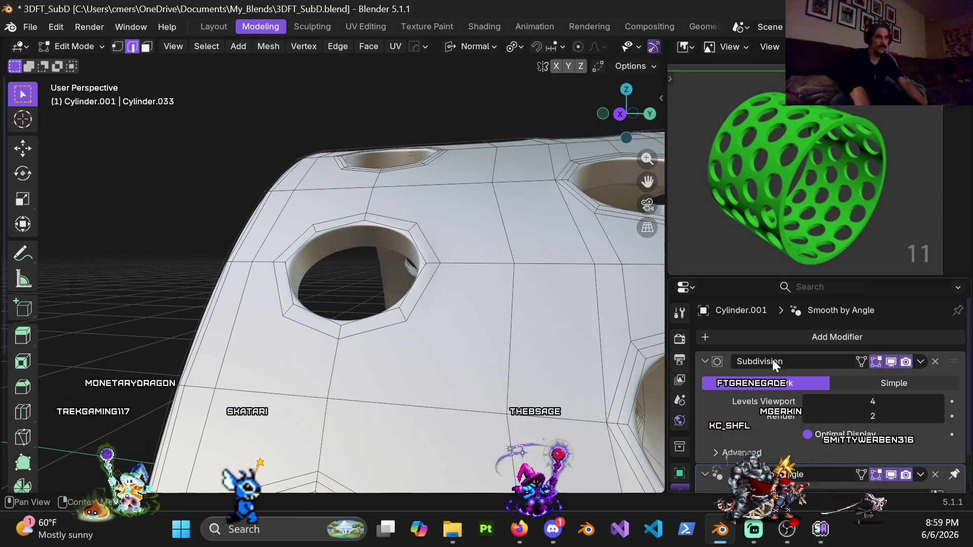
pyautogui.moveTo(853, 402); pyautogui.dragTo(811, 402)
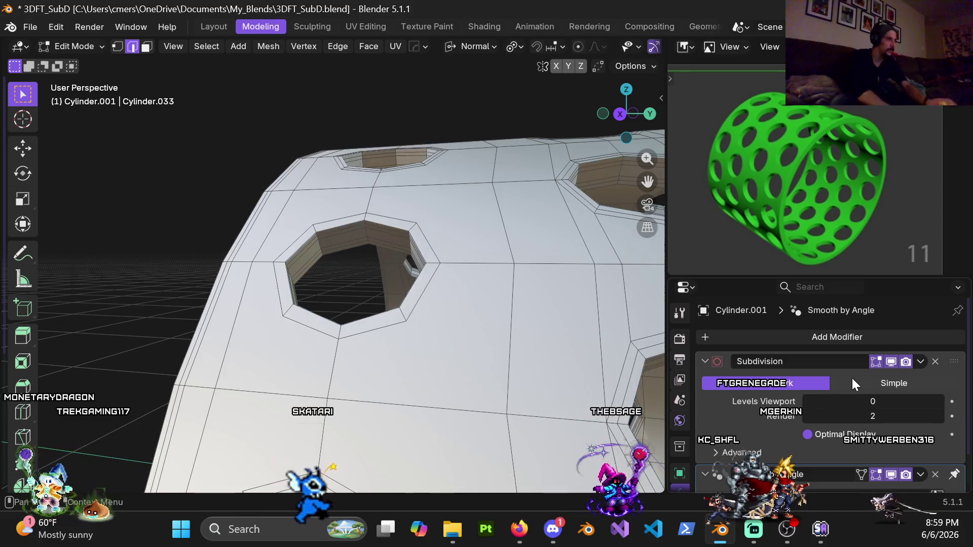
# - Select the hole's inner-wall edge loops, dissolve them, and exit to Object Mode
pyautogui.scroll(3, 292, 252)
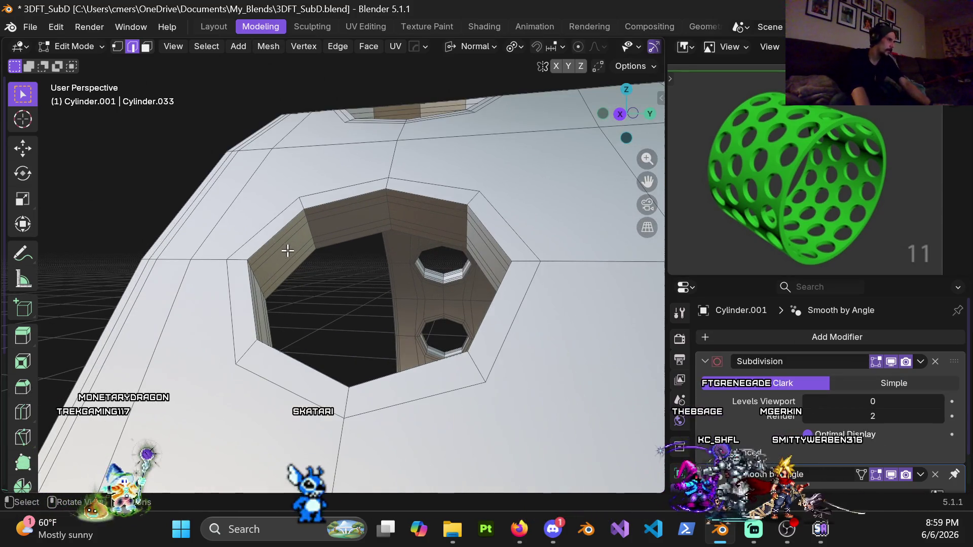
pyautogui.keyDown('alt'); pyautogui.click(277, 247); pyautogui.keyUp('alt')
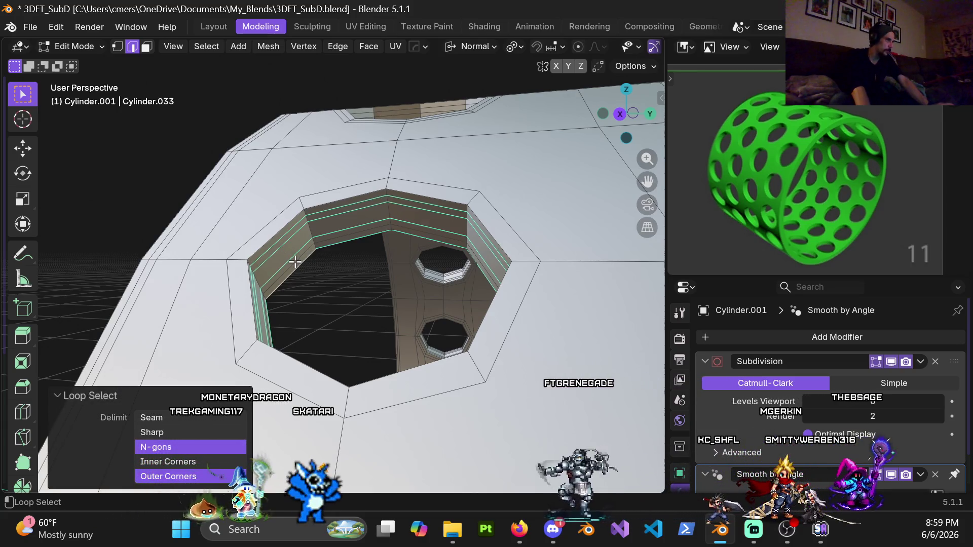
pyautogui.press('x')
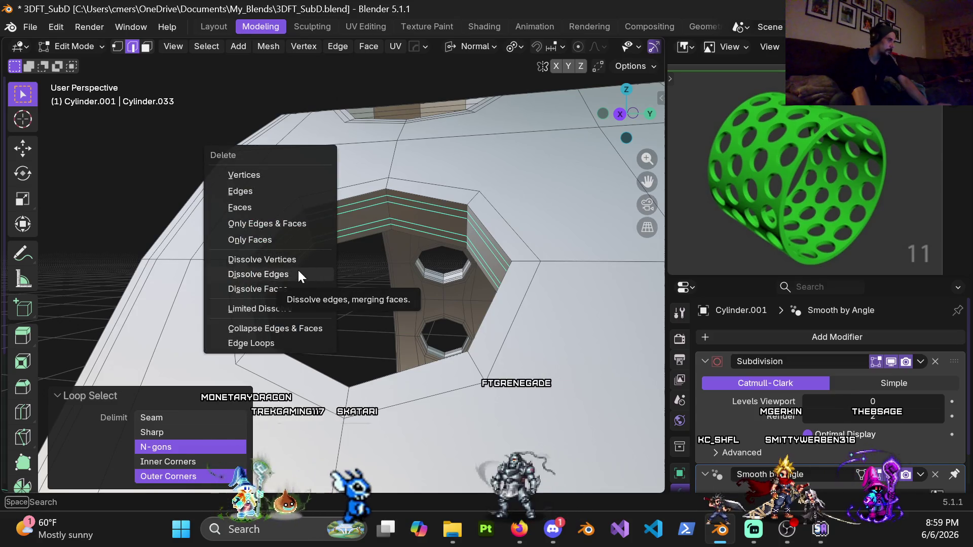
pyautogui.click(277, 274)
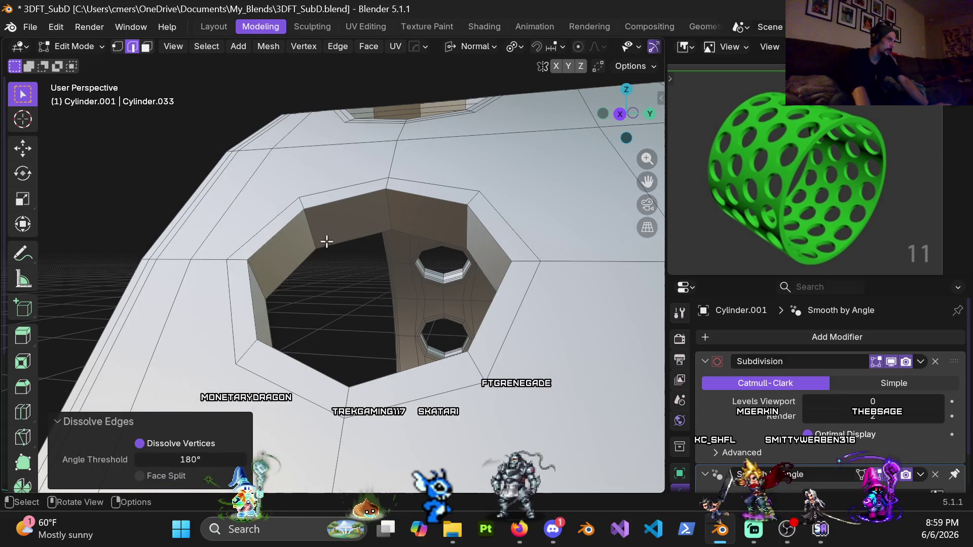
pyautogui.moveTo(323, 234); pyautogui.dragTo(397, 285, button='middle')
pyautogui.press('Tab')
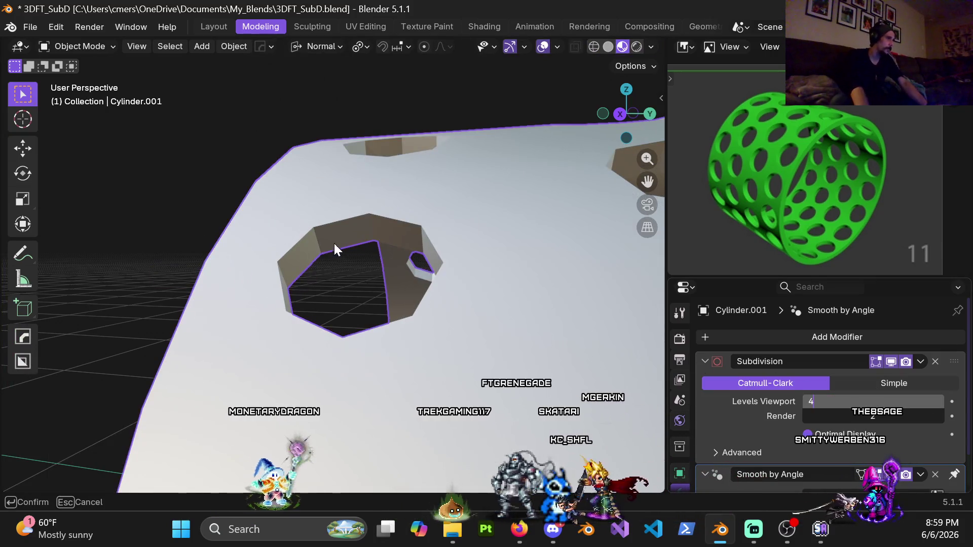
# - Confirm viewport level 4, re-enter Edit Mode, and try then cancel a vertex move near a hole
pyautogui.press('Return')
pyautogui.moveTo(300, 200)
pyautogui.mouseDown(button='middle')
pyautogui.moveTo(366, 187)
pyautogui.moveTo(355, 235)
pyautogui.moveTo(233, 237)
pyautogui.moveTo(328, 202)
pyautogui.moveTo(388, 245)
pyautogui.moveTo(348, 322)
pyautogui.moveTo(252, 236)
pyautogui.moveTo(360, 168)
pyautogui.moveTo(424, 233)
pyautogui.moveTo(431, 191)
pyautogui.moveTo(433, 237)
pyautogui.moveTo(433, 215)
pyautogui.moveTo(439, 230)
pyautogui.moveTo(318, 241)
pyautogui.mouseUp(button='middle')
pyautogui.hotkey('ctrl', 'Tab')
pyautogui.click(383, 269)
pyautogui.moveTo(402, 260)
pyautogui.mouseDown(button='middle')
pyautogui.moveTo(321, 245)
pyautogui.moveTo(264, 144)
pyautogui.moveTo(333, 154)
pyautogui.moveTo(362, 174)
pyautogui.moveTo(319, 195)
pyautogui.moveTo(330, 203)
pyautogui.moveTo(316, 213)
pyautogui.mouseUp(button='middle')
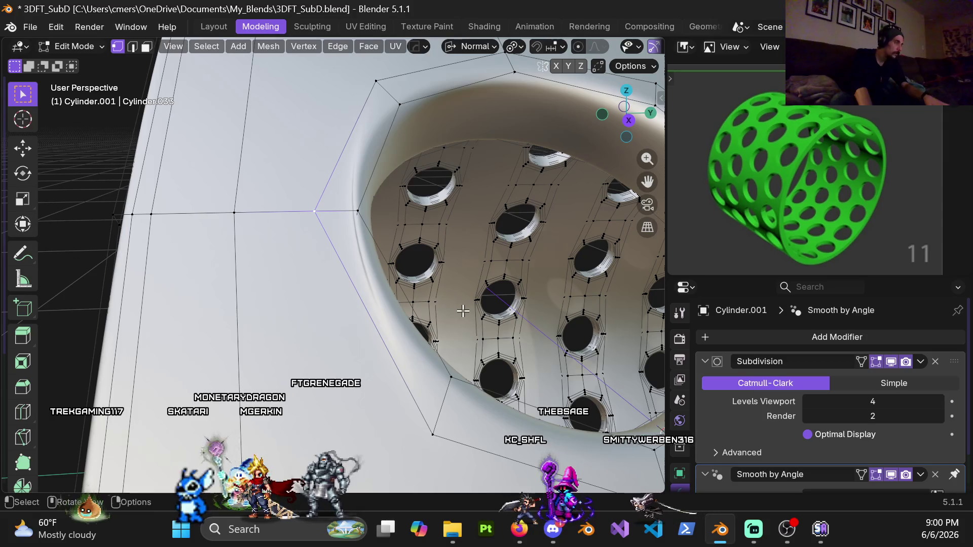
pyautogui.press('y')
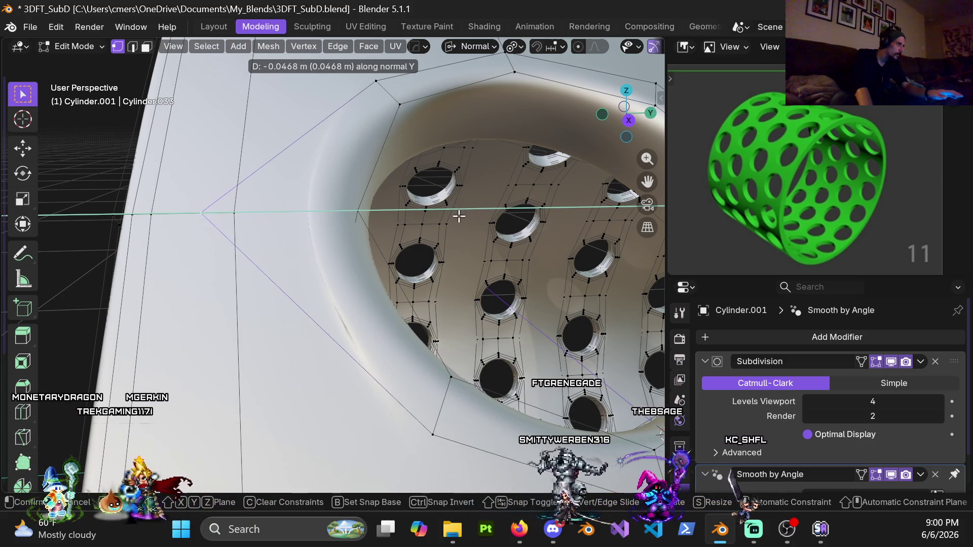
pyautogui.rightClick(457, 217)
pyautogui.moveTo(361, 244)
pyautogui.mouseDown(button='middle')
pyautogui.moveTo(419, 223)
pyautogui.moveTo(230, 213)
pyautogui.moveTo(257, 252)
pyautogui.moveTo(298, 279)
pyautogui.moveTo(354, 288)
pyautogui.moveTo(425, 326)
pyautogui.moveTo(469, 335)
pyautogui.moveTo(406, 319)
pyautogui.moveTo(370, 279)
pyautogui.moveTo(343, 246)
pyautogui.moveTo(370, 221)
pyautogui.moveTo(330, 243)
pyautogui.mouseUp(button='middle')
pyautogui.scroll(6, 336, 243)
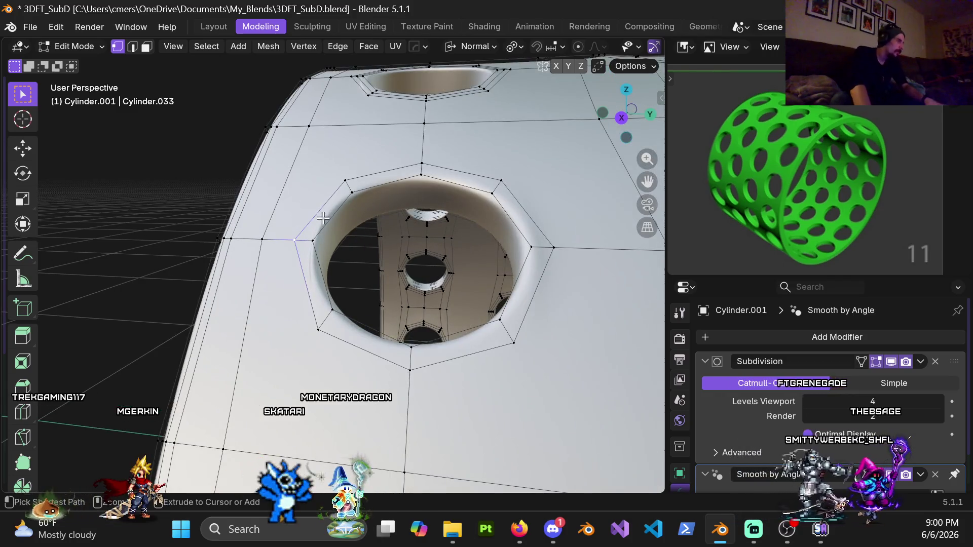
# - Add a single centred loop cut beside the hole with Ctrl+R
pyautogui.hotkey('ctrl', 'r')
pyautogui.click(323, 218)
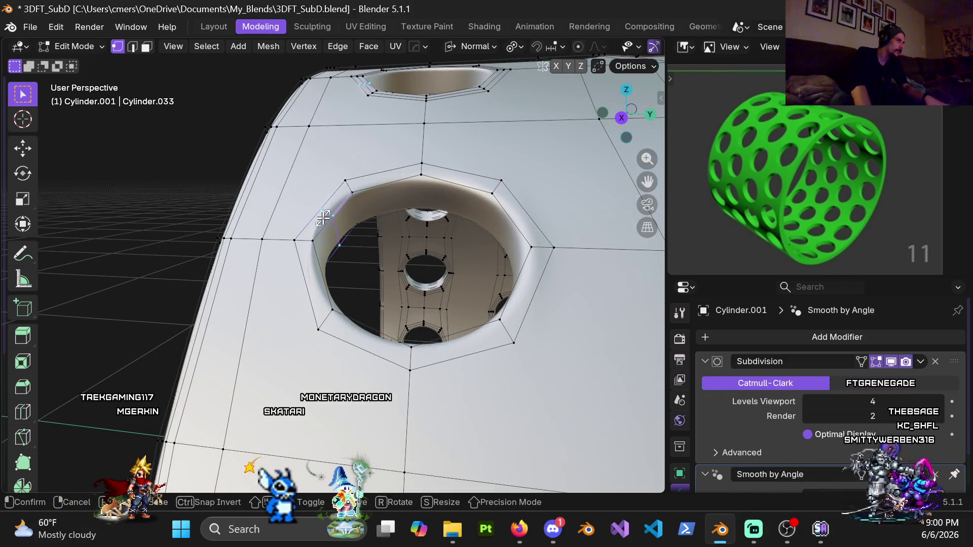
pyautogui.click(372, 230)
pyautogui.moveTo(397, 202)
pyautogui.mouseDown(button='middle')
pyautogui.moveTo(425, 211)
pyautogui.moveTo(346, 244)
pyautogui.moveTo(303, 281)
pyautogui.mouseUp(button='middle')
# - Add a second loop cut near the hole, then undo twice to remove the new cuts
pyautogui.hotkey('ctrl', 'r')
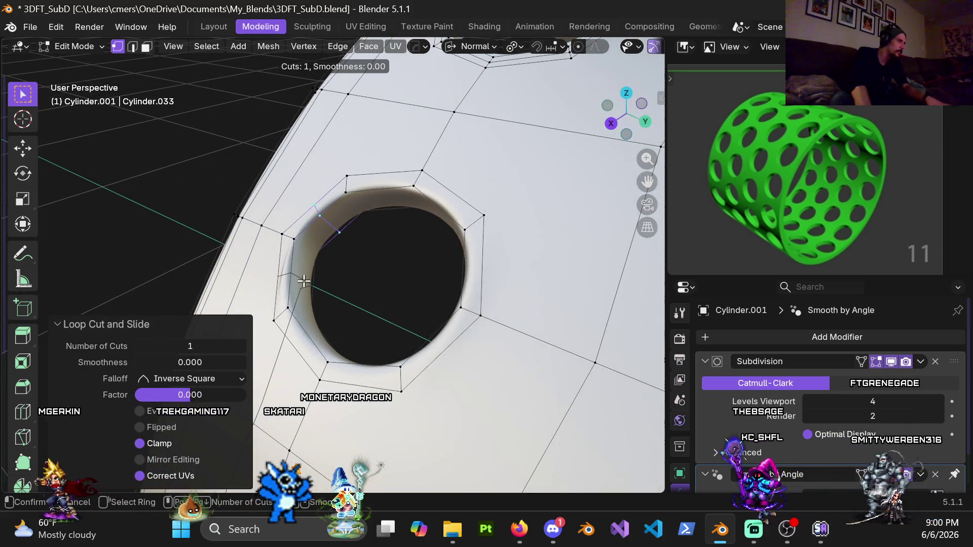
pyautogui.click(303, 281)
pyautogui.moveTo(333, 279)
pyautogui.mouseDown(button='middle')
pyautogui.moveTo(453, 274)
pyautogui.moveTo(400, 290)
pyautogui.mouseUp(button='middle')
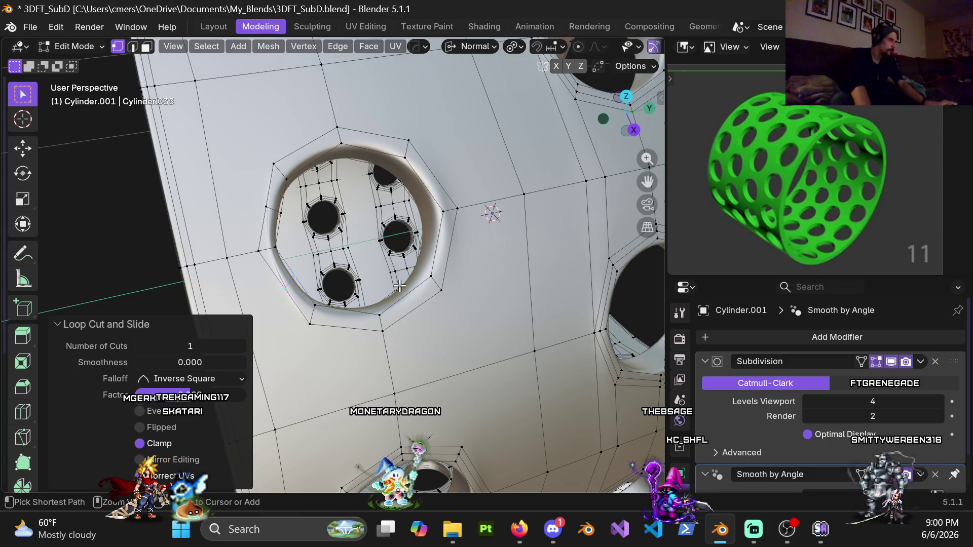
pyautogui.hotkey('ctrl', 'z')
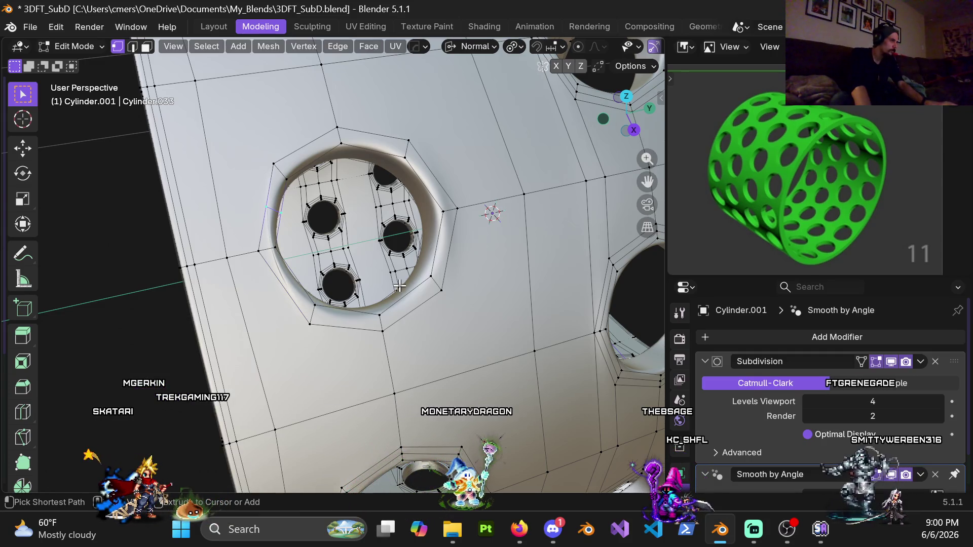
pyautogui.hotkey('ctrl', 'z')
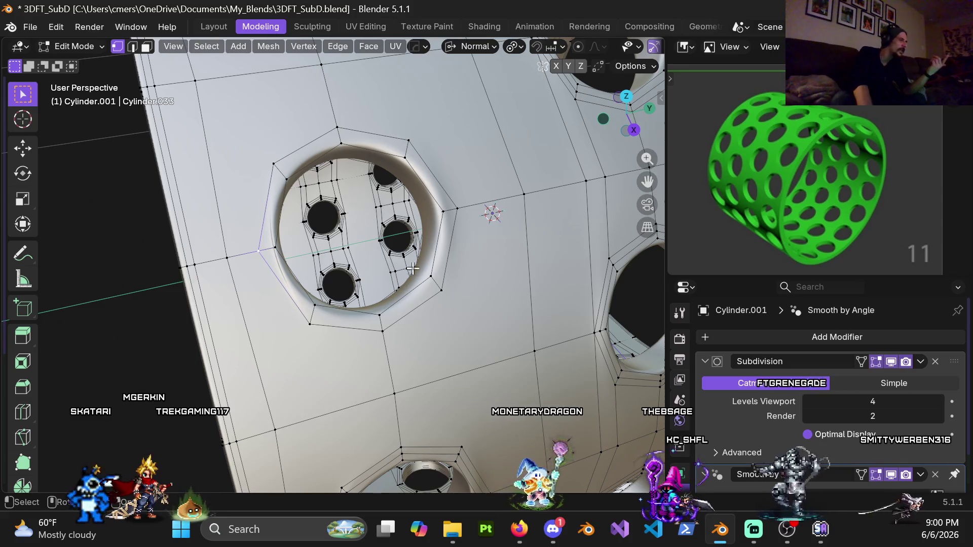
pyautogui.scroll(-3, 462, 215)
pyautogui.scroll(-3, 410, 208)
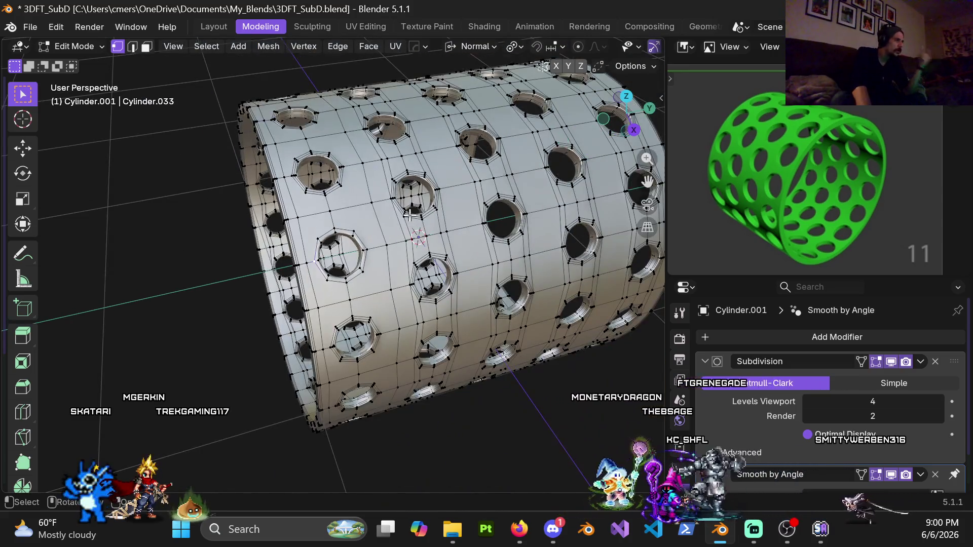
pyautogui.scroll(8, 385, 245)
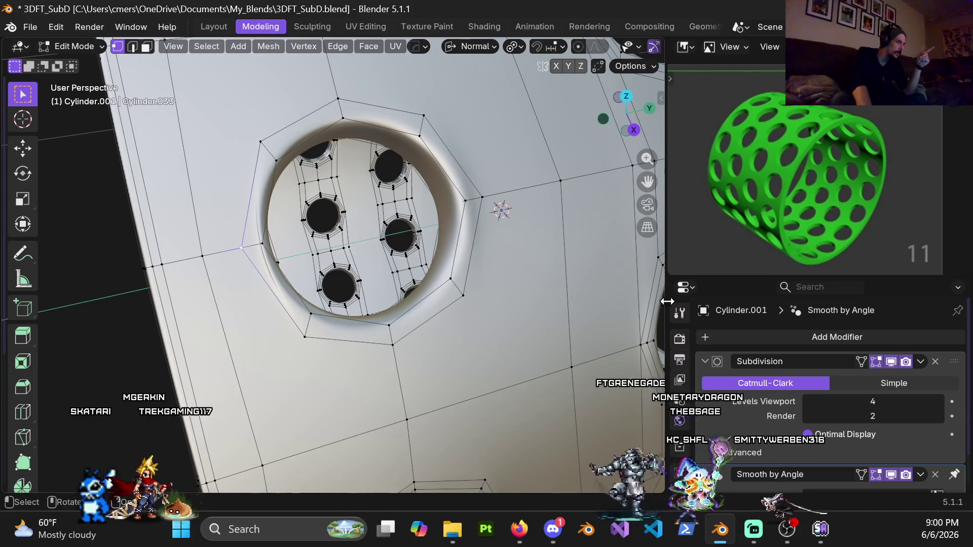
# - Set the Subdivision viewport level back to 0 and view the hole from another side
pyautogui.click(937, 401)
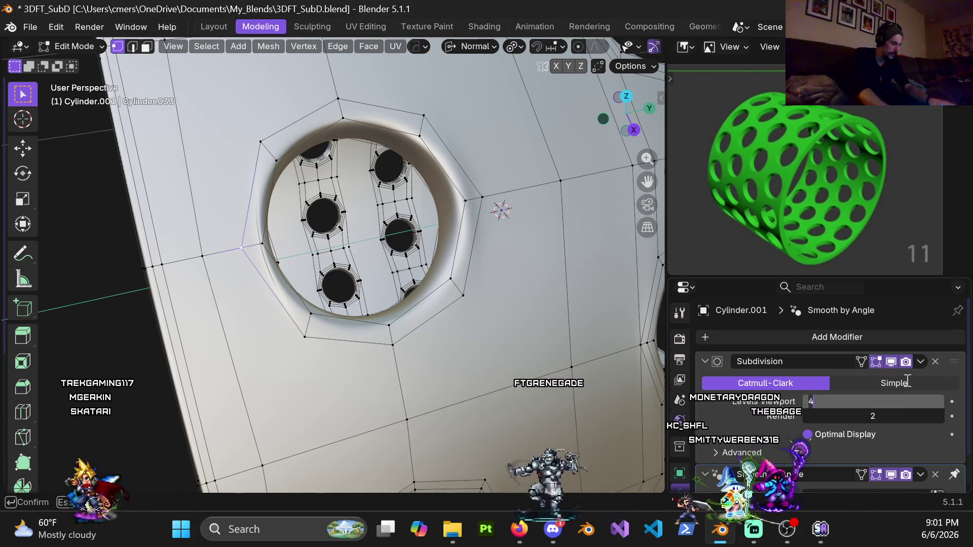
pyautogui.write('0')
pyautogui.press('Return')
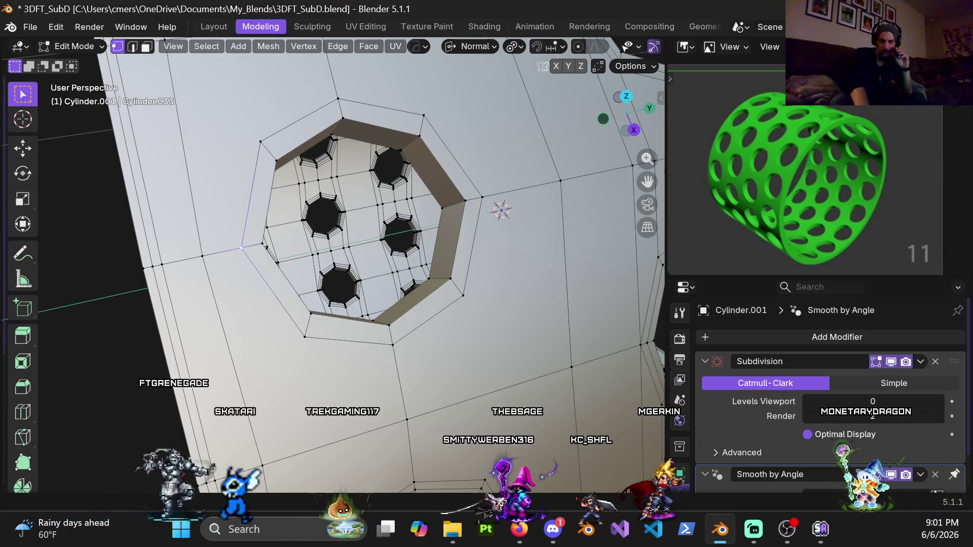
pyautogui.moveTo(486, 302); pyautogui.dragTo(481, 198, button='middle')
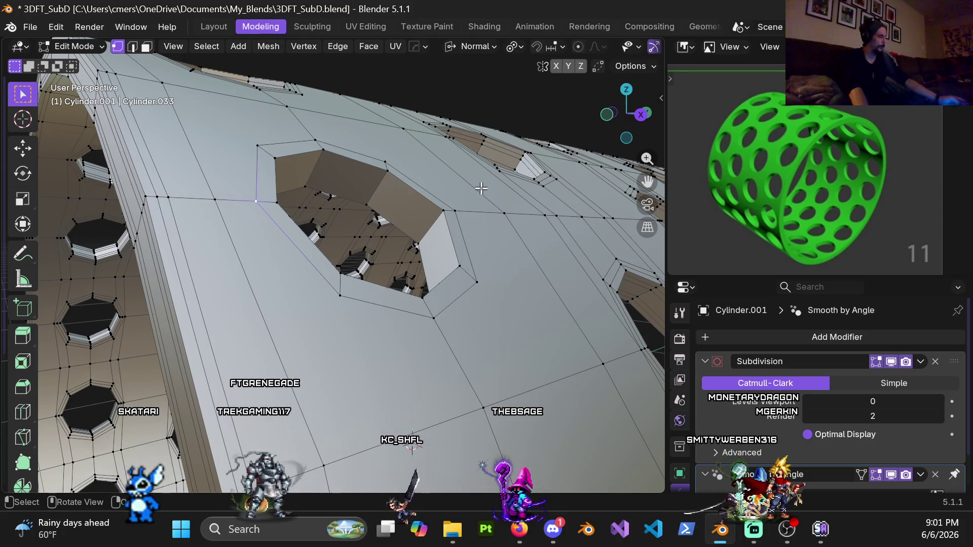
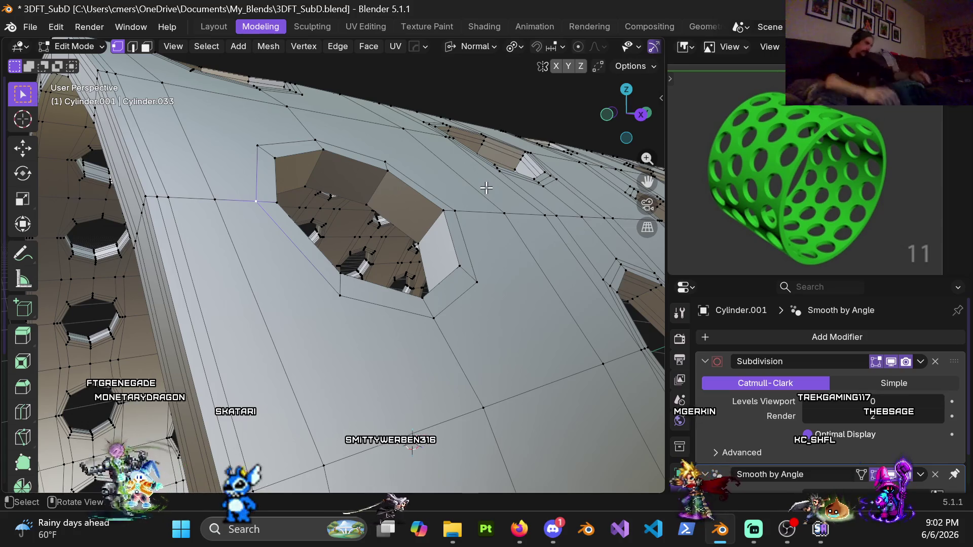
# - Frame the octagonal hole and loop-select the vertical edge loop running beside it
pyautogui.moveTo(486, 187)
pyautogui.mouseDown(button='middle')
pyautogui.moveTo(428, 247)
pyautogui.moveTo(490, 333)
pyautogui.moveTo(507, 324)
pyautogui.moveTo(512, 361)
pyautogui.moveTo(373, 218)
pyautogui.moveTo(193, 197)
pyautogui.moveTo(150, 142)
pyautogui.mouseUp(button='middle')
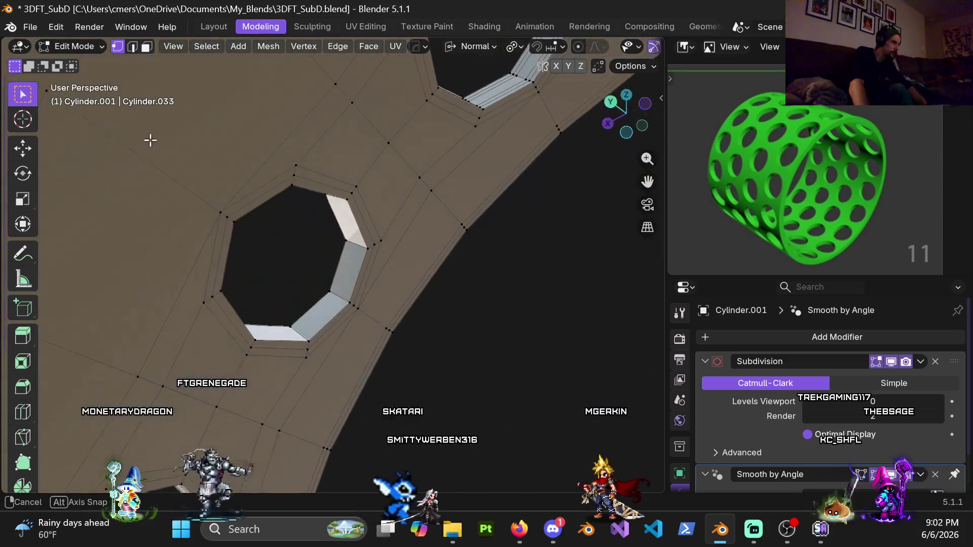
pyautogui.scroll(2, 312, 163)
pyautogui.moveTo(322, 151)
pyautogui.mouseDown(button='middle')
pyautogui.moveTo(302, 149)
pyautogui.moveTo(310, 172)
pyautogui.moveTo(254, 213)
pyautogui.moveTo(272, 191)
pyautogui.moveTo(261, 171)
pyautogui.moveTo(284, 152)
pyautogui.mouseUp(button='middle')
pyautogui.keyDown('alt'); pyautogui.click(324, 154); pyautogui.keyUp('alt')
pyautogui.moveTo(443, 174)
pyautogui.mouseDown(button='middle')
pyautogui.moveTo(420, 187)
pyautogui.moveTo(428, 163)
pyautogui.moveTo(415, 217)
pyautogui.mouseUp(button='middle')
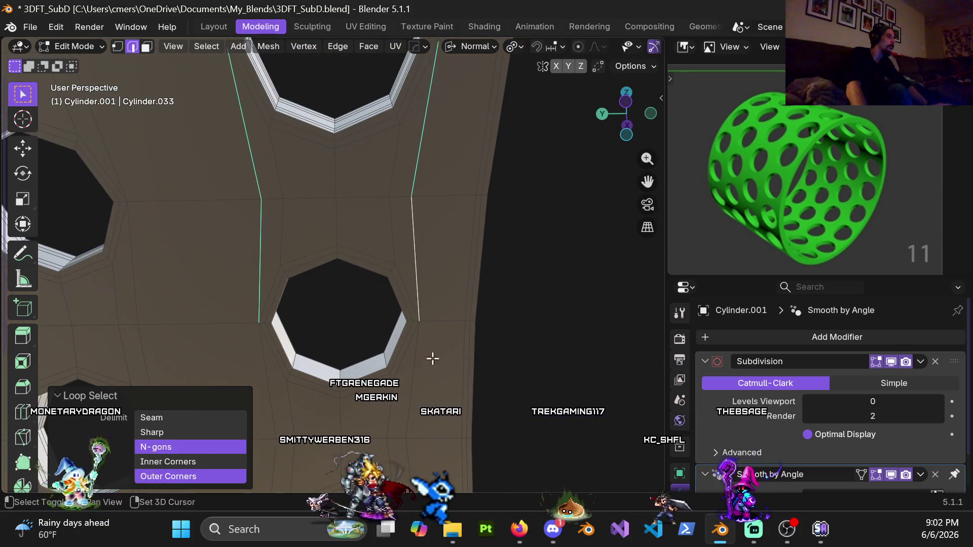
# - Add another loop between the holes to the selection, undoing an unwanted horizontal loop
pyautogui.keyDown('shift'); pyautogui.moveTo(432, 358); pyautogui.dragTo(454, 277, button='middle'); pyautogui.keyUp('shift')
pyautogui.keyDown('shift'); pyautogui.moveTo(275, 326); pyautogui.dragTo(324, 322, button='middle'); pyautogui.keyUp('shift')
pyautogui.moveTo(461, 354)
pyautogui.mouseDown(button='middle')
pyautogui.moveTo(404, 271)
pyautogui.moveTo(263, 358)
pyautogui.moveTo(354, 243)
pyautogui.moveTo(367, 351)
pyautogui.moveTo(309, 271)
pyautogui.mouseUp(button='middle')
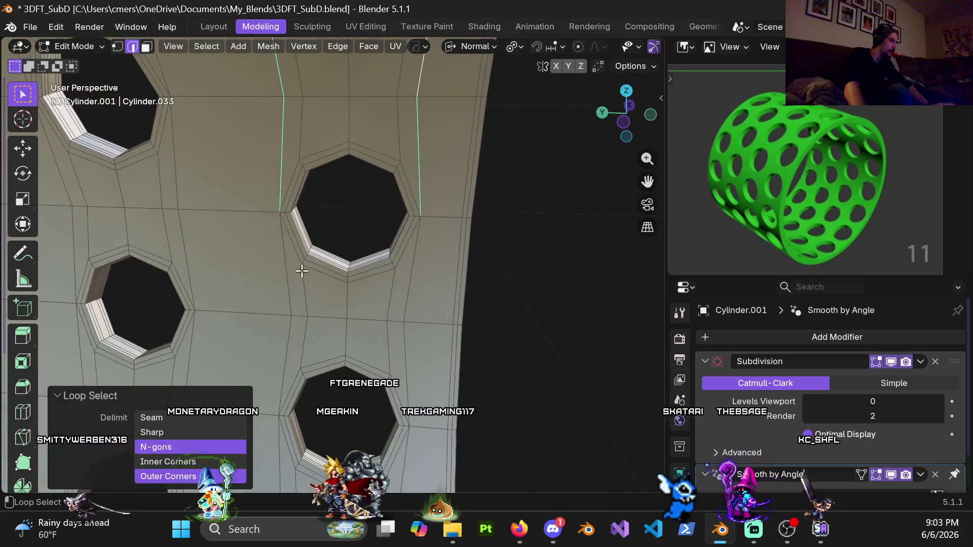
pyautogui.moveTo(402, 302)
pyautogui.mouseDown(button='middle')
pyautogui.moveTo(371, 339)
pyautogui.moveTo(412, 333)
pyautogui.moveTo(417, 312)
pyautogui.moveTo(375, 322)
pyautogui.moveTo(273, 318)
pyautogui.mouseUp(button='middle')
pyautogui.keyDown('alt'); pyautogui.keyDown('shift'); pyautogui.click(295, 320); pyautogui.keyUp('shift'); pyautogui.keyUp('alt')
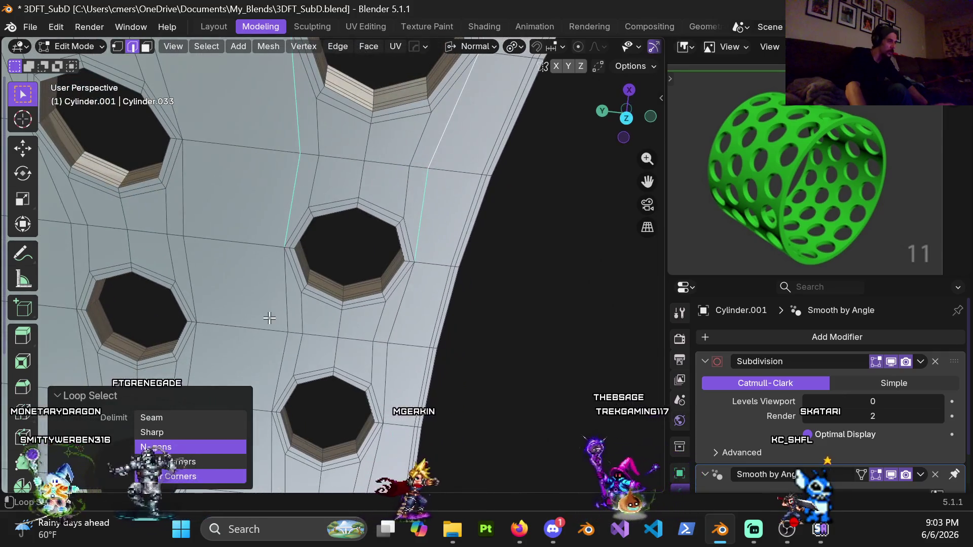
pyautogui.hotkey('ctrl', 'z')
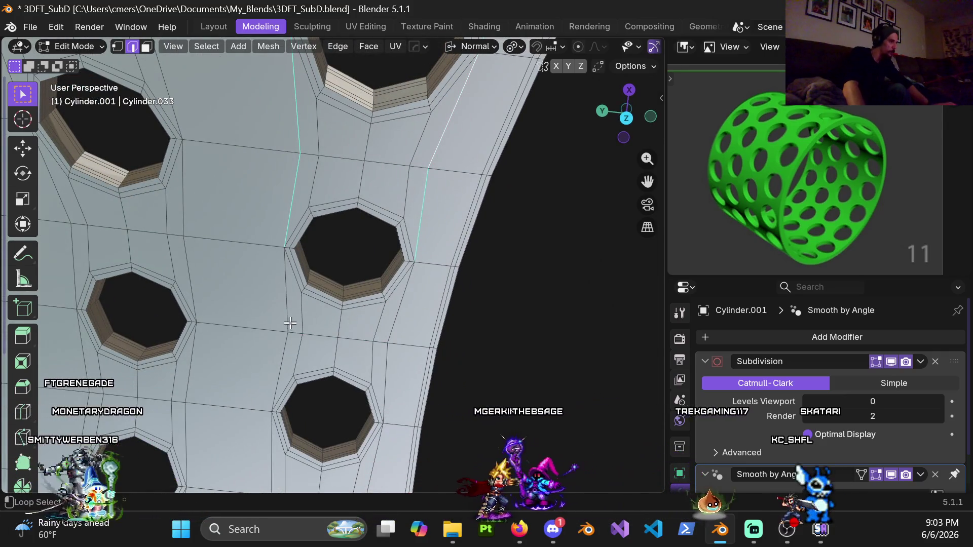
# - Extend the selection down past the lower hole and dissolve the selected edges
pyautogui.keyDown('shift'); pyautogui.moveTo(394, 321); pyautogui.dragTo(291, 302, button='middle'); pyautogui.keyUp('shift')
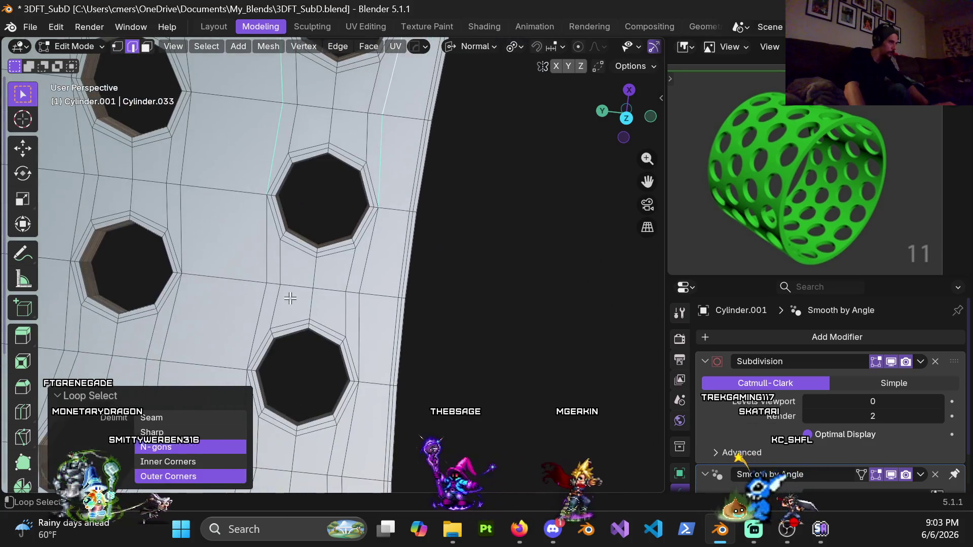
pyautogui.moveTo(365, 272)
pyautogui.mouseDown(button='middle')
pyautogui.moveTo(304, 301)
pyautogui.moveTo(247, 294)
pyautogui.mouseUp(button='middle')
pyautogui.moveTo(354, 293); pyautogui.dragTo(268, 314, button='middle')
pyautogui.moveTo(355, 326)
pyautogui.mouseDown(button='middle')
pyautogui.moveTo(341, 300)
pyautogui.moveTo(260, 356)
pyautogui.mouseUp(button='middle')
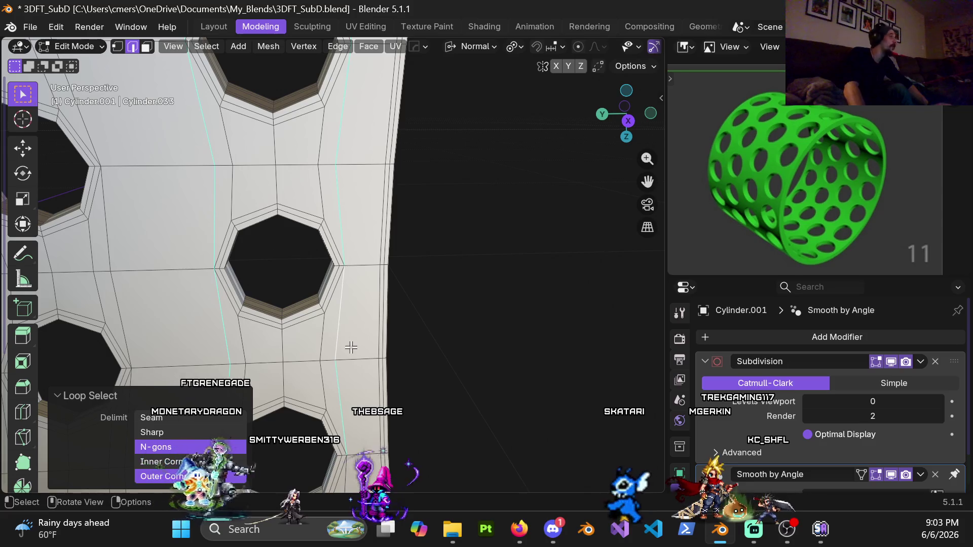
pyautogui.moveTo(350, 347)
pyautogui.keyDown('shift'); pyautogui.mouseDown(button='middle')
pyautogui.moveTo(300, 354)
pyautogui.moveTo(221, 228)
pyautogui.mouseUp(button='middle'); pyautogui.keyUp('shift')
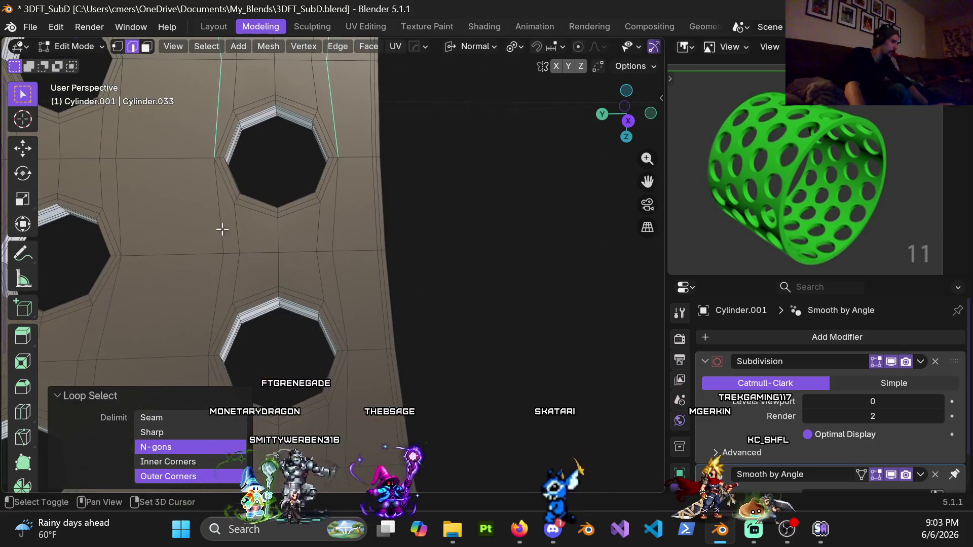
pyautogui.moveTo(328, 279)
pyautogui.mouseDown(button='middle')
pyautogui.moveTo(345, 252)
pyautogui.moveTo(248, 302)
pyautogui.mouseUp(button='middle')
pyautogui.keyDown('shift'); pyautogui.moveTo(351, 332); pyautogui.dragTo(338, 216, button='middle'); pyautogui.keyUp('shift')
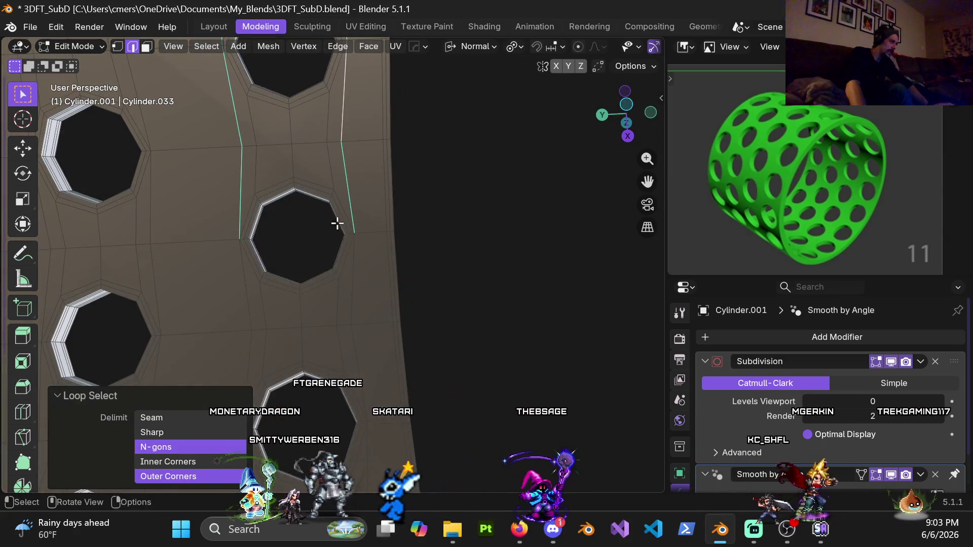
pyautogui.keyDown('alt'); pyautogui.keyDown('shift'); pyautogui.click(250, 284); pyautogui.keyUp('shift'); pyautogui.keyUp('alt')
pyautogui.moveTo(348, 298)
pyautogui.mouseDown(button='middle')
pyautogui.moveTo(351, 226)
pyautogui.moveTo(270, 289)
pyautogui.mouseUp(button='middle')
pyautogui.moveTo(377, 292)
pyautogui.mouseDown(button='middle')
pyautogui.moveTo(394, 267)
pyautogui.moveTo(208, 229)
pyautogui.moveTo(358, 283)
pyautogui.moveTo(358, 318)
pyautogui.moveTo(443, 202)
pyautogui.moveTo(404, 215)
pyautogui.mouseUp(button='middle')
pyautogui.press('x')
pyautogui.click(339, 321)
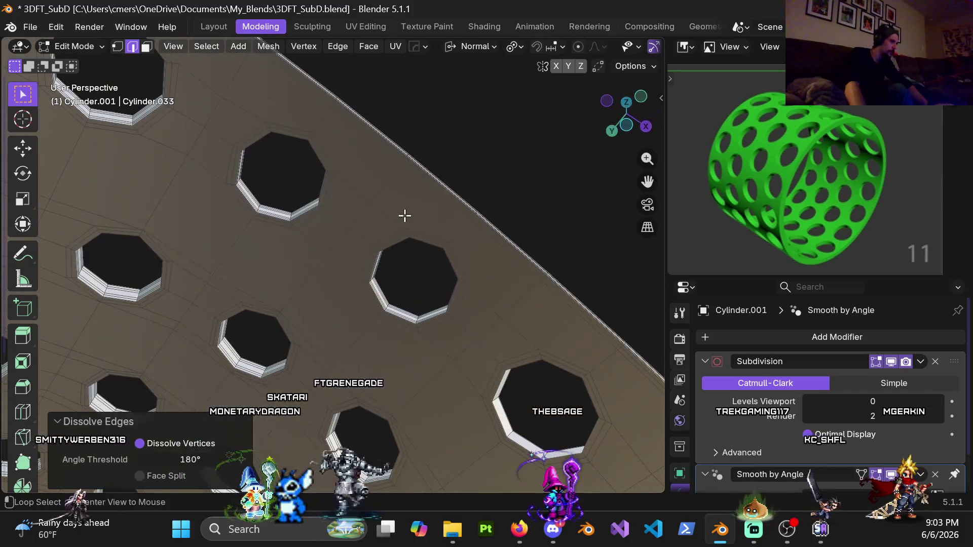
# - Select the short vertical edge run between holes, with the upper hole centred above it
pyautogui.keyDown('alt'); pyautogui.click(391, 215); pyautogui.keyUp('alt')
pyautogui.moveTo(289, 124)
pyautogui.mouseDown(button='middle')
pyautogui.moveTo(397, 231)
pyautogui.moveTo(463, 180)
pyautogui.moveTo(463, 224)
pyautogui.moveTo(421, 273)
pyautogui.mouseUp(button='middle')
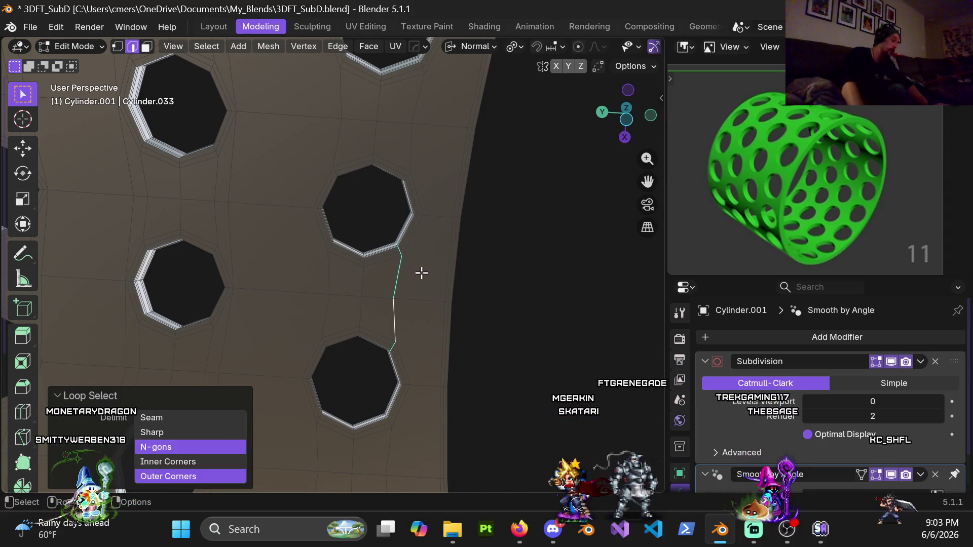
pyautogui.moveTo(442, 278)
pyautogui.mouseDown(button='middle')
pyautogui.moveTo(451, 221)
pyautogui.moveTo(391, 304)
pyautogui.mouseUp(button='middle')
pyautogui.scroll(3, 348, 397)
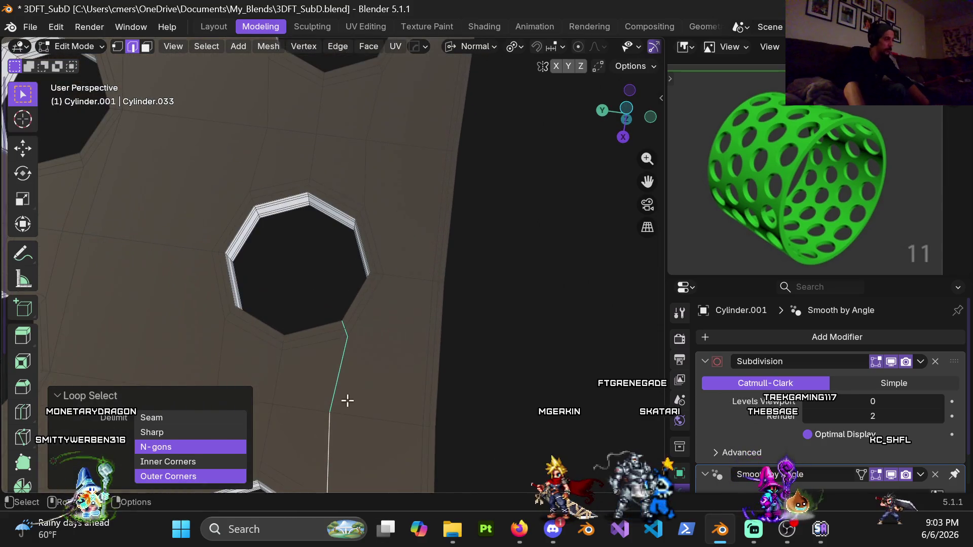
pyautogui.moveTo(342, 384)
pyautogui.keyDown('shift'); pyautogui.mouseDown(button='middle')
pyautogui.moveTo(357, 329)
pyautogui.moveTo(357, 351)
pyautogui.mouseUp(button='middle'); pyautogui.keyUp('shift')
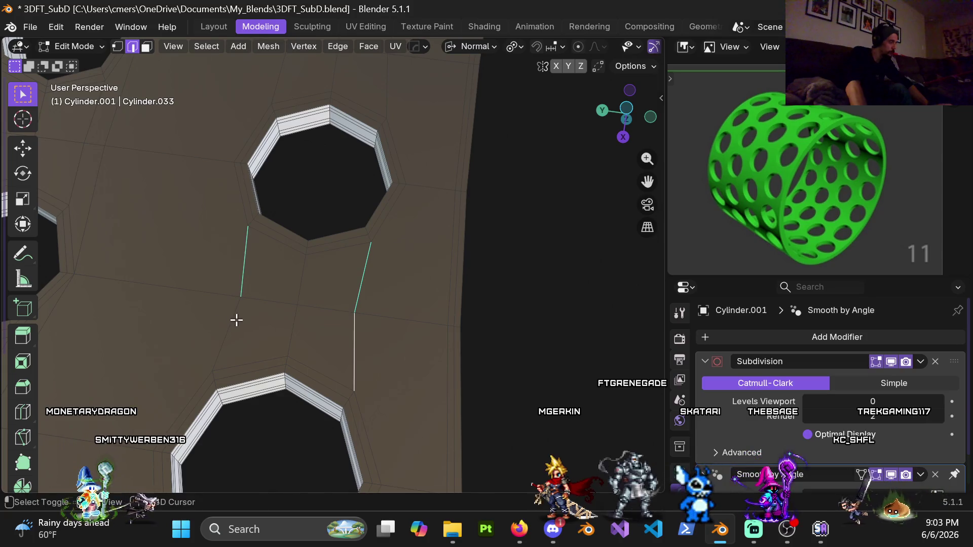
pyautogui.keyDown('shift'); pyautogui.moveTo(370, 175); pyautogui.dragTo(378, 226, button='middle'); pyautogui.keyUp('shift')
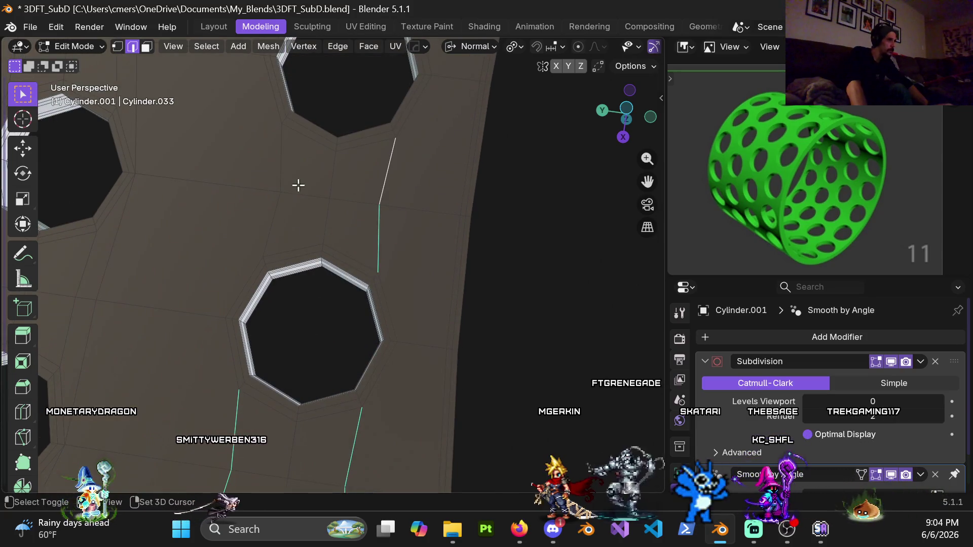
pyautogui.keyDown('shift'); pyautogui.moveTo(332, 160); pyautogui.dragTo(363, 213, button='middle'); pyautogui.keyUp('shift')
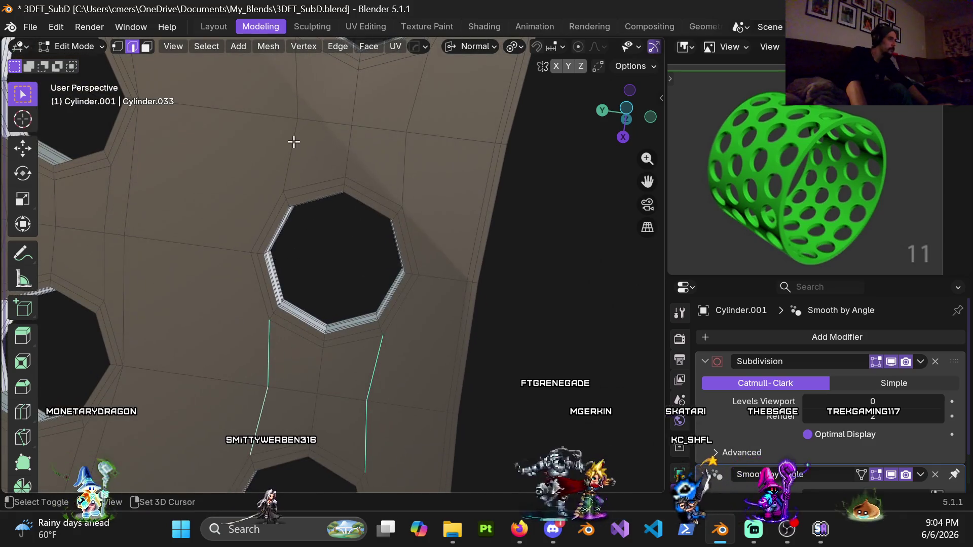
pyautogui.scroll(-4, 409, 145)
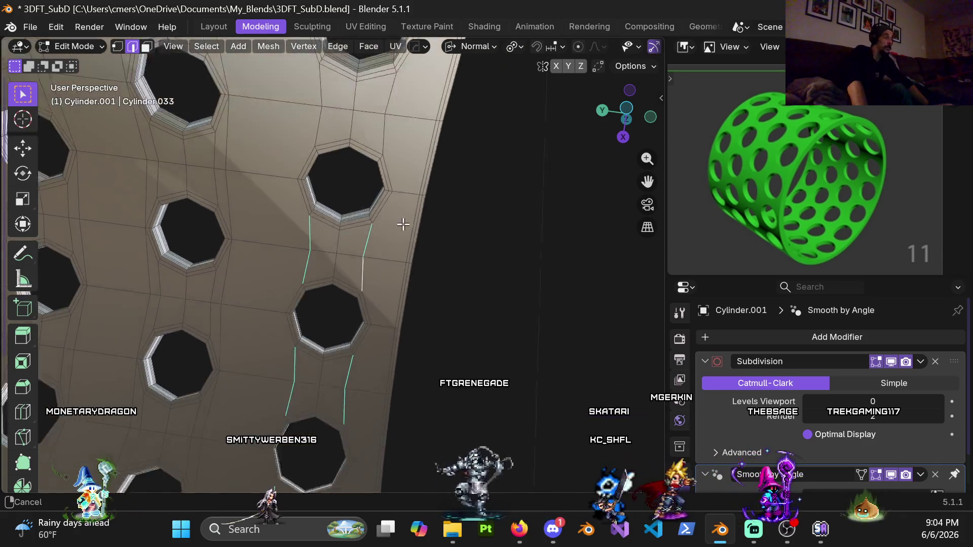
# - Add the vertical edge above one large hole to the selection
pyautogui.keyDown('shift'); pyautogui.moveTo(305, 172); pyautogui.dragTo(328, 194, button='middle'); pyautogui.keyUp('shift')
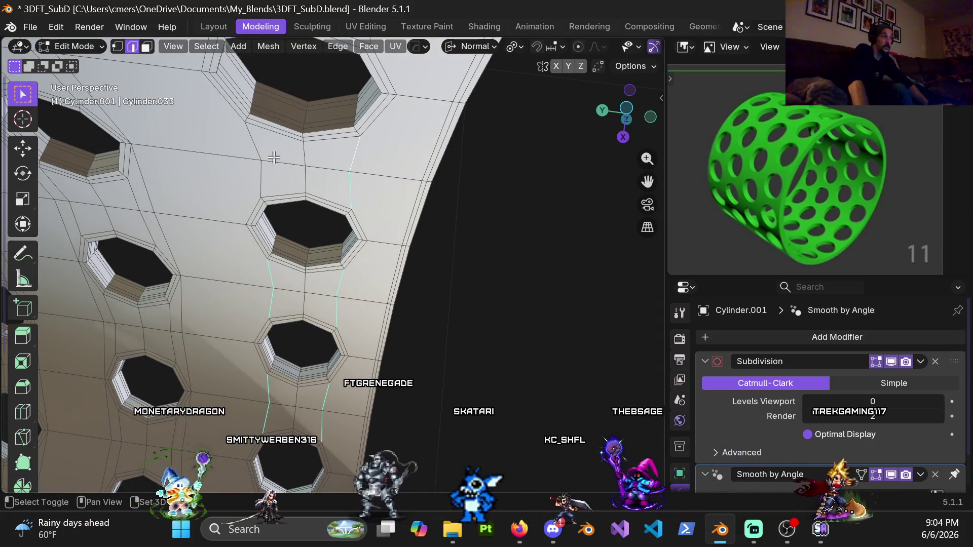
pyautogui.moveTo(401, 131); pyautogui.dragTo(365, 132, button='middle')
pyautogui.keyDown('shift'); pyautogui.click(388, 154); pyautogui.keyUp('shift')
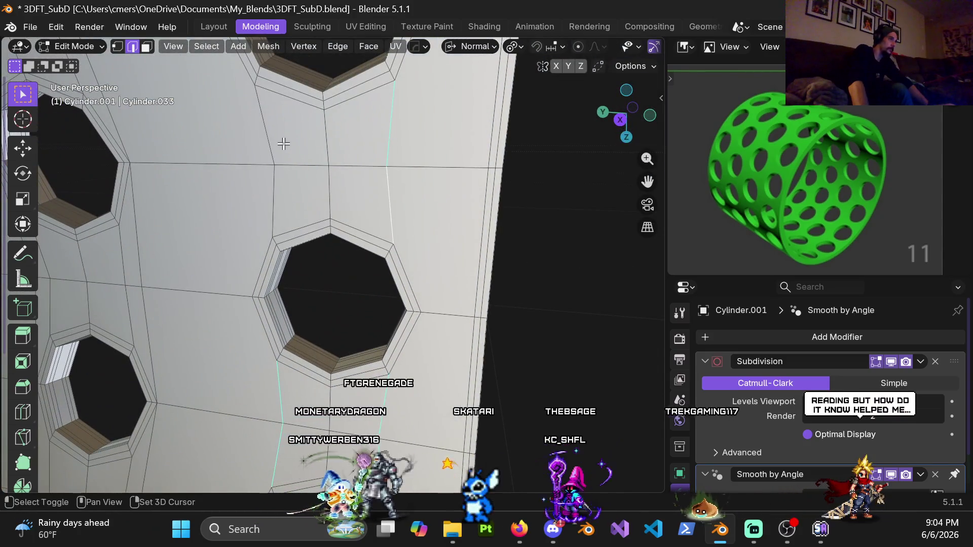
pyautogui.scroll(-3, 281, 195)
pyautogui.moveTo(281, 195)
pyautogui.mouseDown(button='middle')
pyautogui.moveTo(330, 158)
pyautogui.moveTo(338, 198)
pyautogui.mouseUp(button='middle')
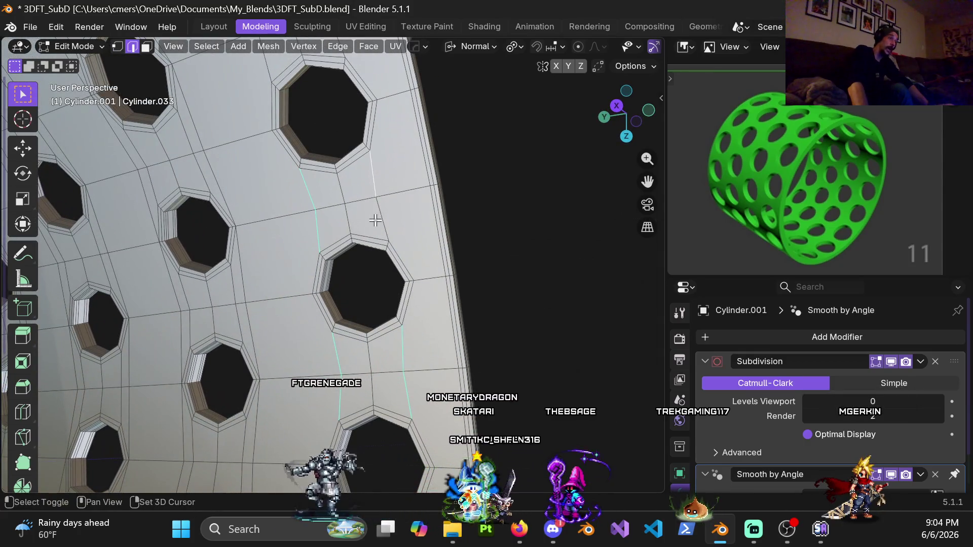
pyautogui.keyDown('shift'); pyautogui.scroll(4, 335, 196); pyautogui.keyUp('shift')
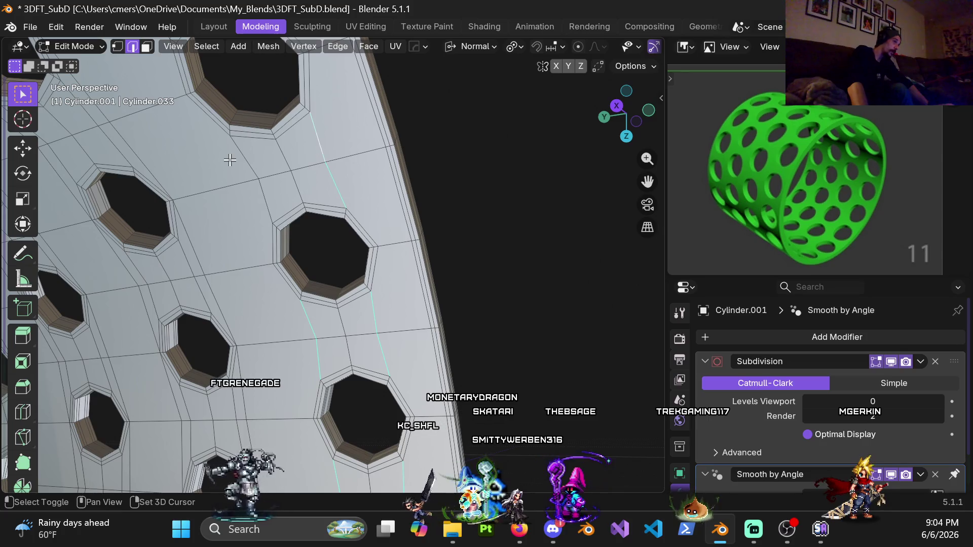
pyautogui.scroll(3, 255, 204)
# - Add the vertical edge beside another hole to the selection
pyautogui.moveTo(375, 289)
pyautogui.mouseDown(button='middle')
pyautogui.moveTo(311, 157)
pyautogui.moveTo(338, 175)
pyautogui.mouseUp(button='middle')
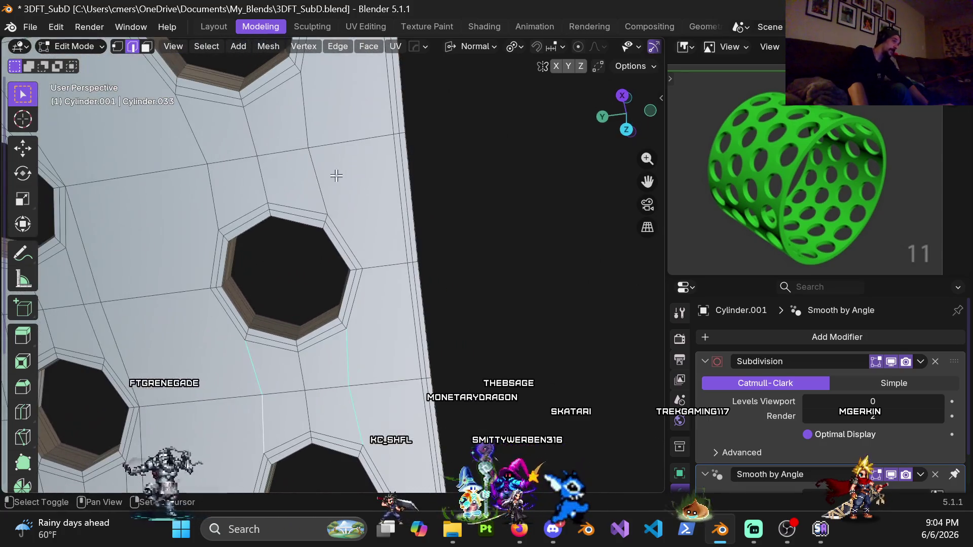
pyautogui.moveTo(219, 195)
pyautogui.mouseDown(button='middle')
pyautogui.moveTo(394, 272)
pyautogui.moveTo(340, 196)
pyautogui.mouseUp(button='middle')
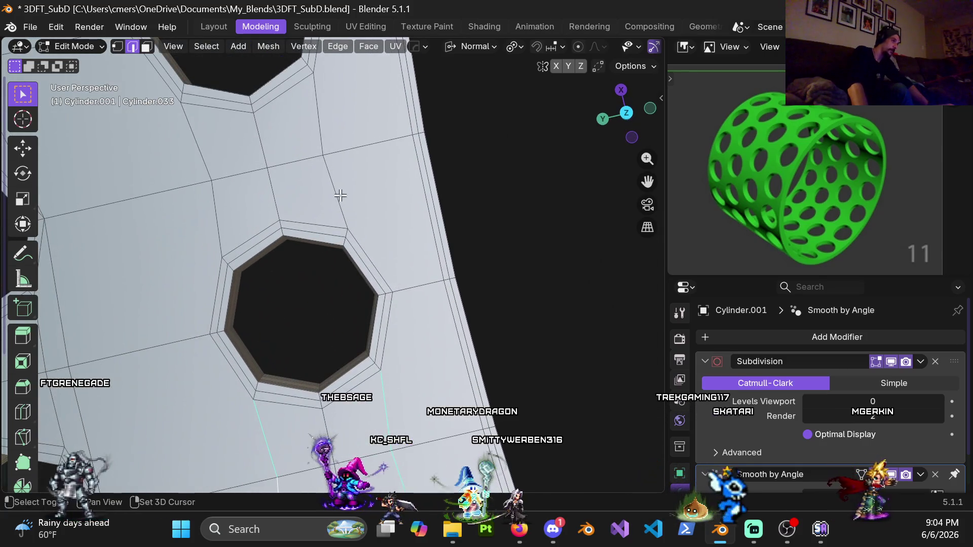
pyautogui.moveTo(242, 184)
pyautogui.mouseDown(button='middle')
pyautogui.moveTo(359, 278)
pyautogui.moveTo(349, 160)
pyautogui.mouseUp(button='middle')
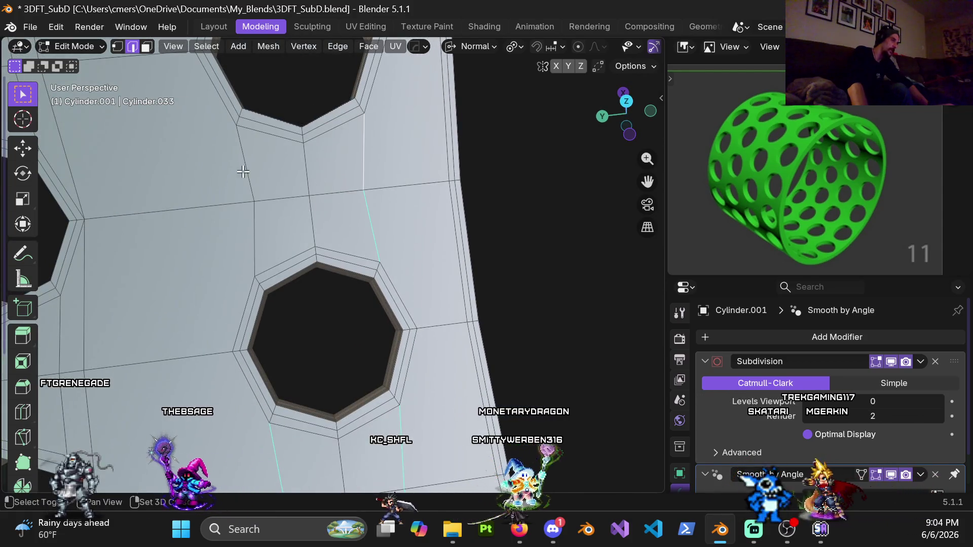
pyautogui.moveTo(409, 416)
pyautogui.keyDown('shift'); pyautogui.mouseDown(button='middle')
pyautogui.moveTo(387, 282)
pyautogui.moveTo(351, 169)
pyautogui.mouseUp(button='middle'); pyautogui.keyUp('shift')
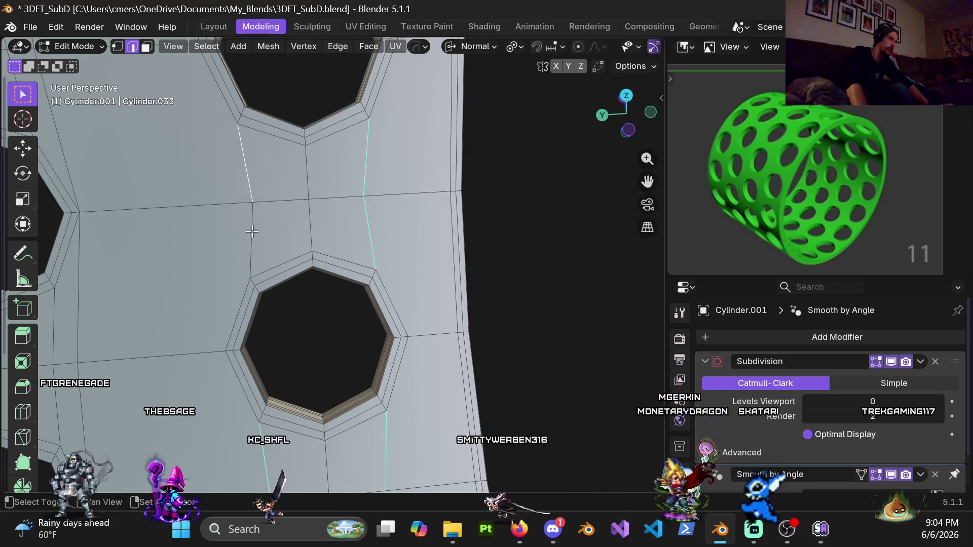
pyautogui.moveTo(335, 194)
pyautogui.mouseDown(button='middle')
pyautogui.moveTo(397, 243)
pyautogui.moveTo(404, 163)
pyautogui.moveTo(401, 278)
pyautogui.mouseUp(button='middle')
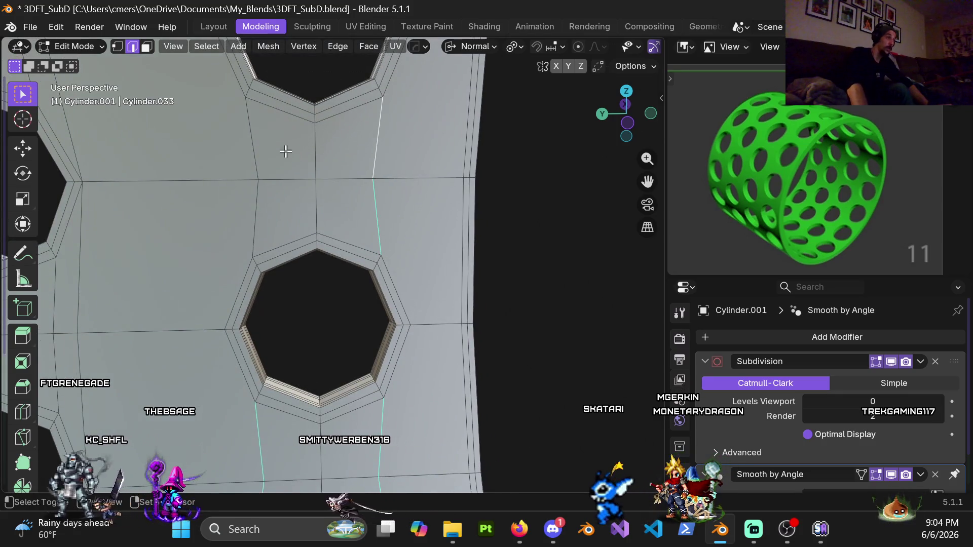
pyautogui.moveTo(338, 168)
pyautogui.mouseDown(button='middle')
pyautogui.moveTo(358, 218)
pyautogui.moveTo(387, 387)
pyautogui.moveTo(380, 195)
pyautogui.moveTo(375, 254)
pyautogui.mouseUp(button='middle')
pyautogui.keyDown('shift'); pyautogui.click(269, 209); pyautogui.keyUp('shift')
pyautogui.moveTo(386, 213)
pyautogui.mouseDown(button='middle')
pyautogui.moveTo(400, 201)
pyautogui.moveTo(373, 232)
pyautogui.mouseUp(button='middle')
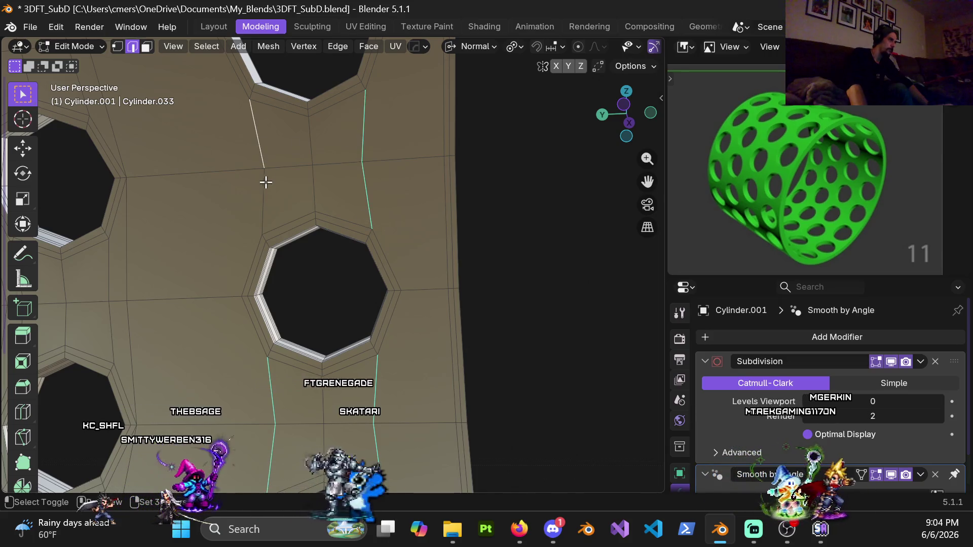
# - Add the right and left edge runs by the lower hole, then view the whole cylinder
pyautogui.moveTo(317, 117); pyautogui.dragTo(400, 294, button='middle')
pyautogui.keyDown('alt'); pyautogui.click(389, 257); pyautogui.keyUp('alt')
pyautogui.keyDown('alt'); pyautogui.keyDown('shift'); pyautogui.click(267, 319); pyautogui.keyUp('shift'); pyautogui.keyUp('alt')
pyautogui.moveTo(267, 319); pyautogui.dragTo(391, 255, button='middle')
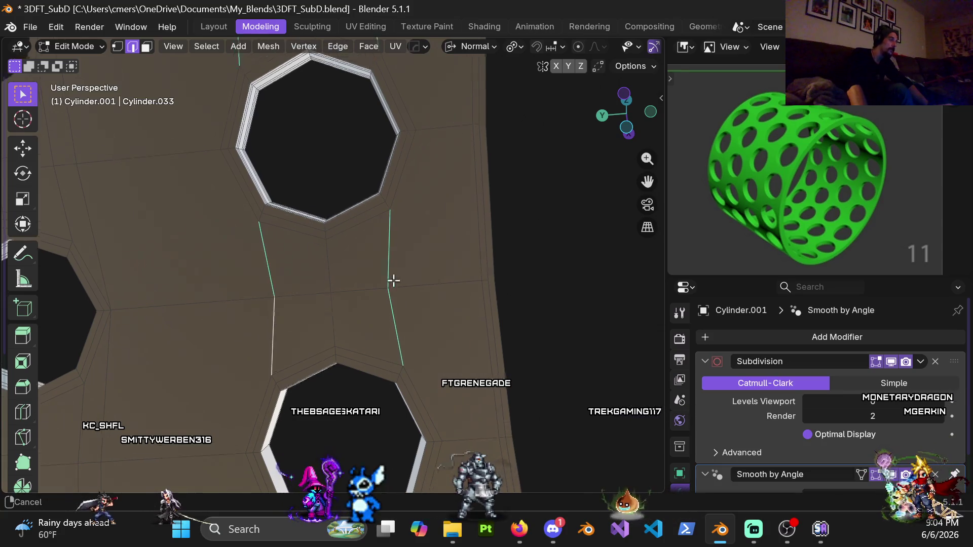
pyautogui.scroll(-5, 392, 255)
pyautogui.moveTo(306, 321)
pyautogui.mouseDown(button='middle')
pyautogui.moveTo(260, 309)
pyautogui.moveTo(289, 379)
pyautogui.moveTo(337, 289)
pyautogui.moveTo(280, 378)
pyautogui.moveTo(311, 265)
pyautogui.moveTo(325, 350)
pyautogui.mouseUp(button='middle')
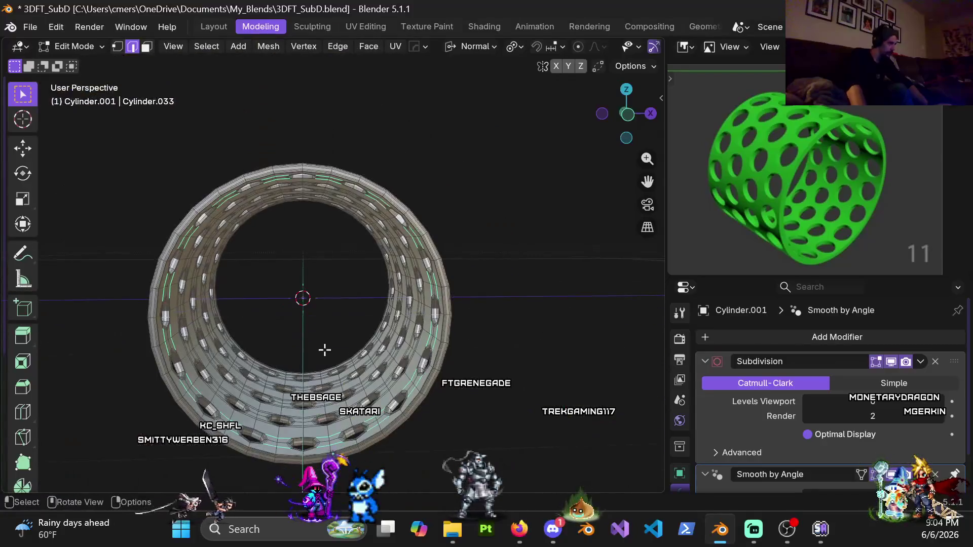
# - Dissolve the marked vertical edge runs between the holes with Dissolve Edges
pyautogui.press('x')
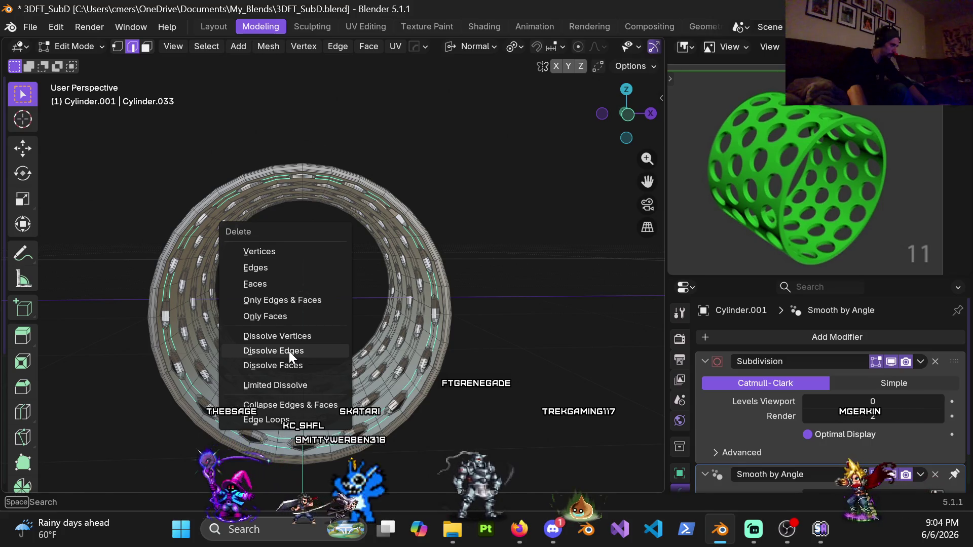
pyautogui.click(289, 351)
pyautogui.moveTo(289, 352)
pyautogui.mouseDown(button='middle')
pyautogui.moveTo(200, 321)
pyautogui.moveTo(249, 318)
pyautogui.moveTo(321, 245)
pyautogui.moveTo(400, 224)
pyautogui.moveTo(456, 230)
pyautogui.moveTo(435, 273)
pyautogui.moveTo(402, 189)
pyautogui.moveTo(335, 284)
pyautogui.moveTo(202, 348)
pyautogui.moveTo(162, 387)
pyautogui.mouseUp(button='middle')
pyautogui.scroll(3, 228, 324)
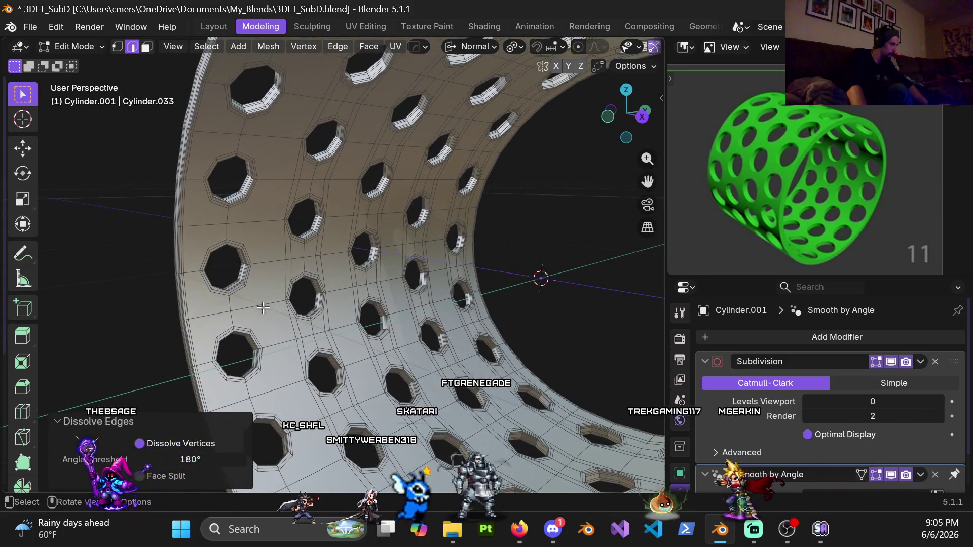
pyautogui.scroll(-6, 263, 307)
pyautogui.scroll(6, 434, 273)
pyautogui.scroll(4, 322, 310)
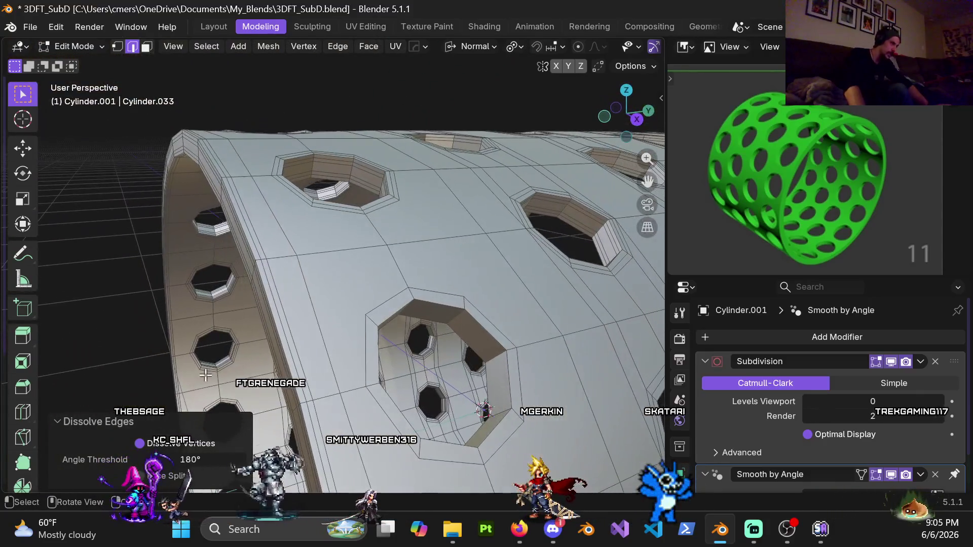
pyautogui.scroll(-3, 254, 304)
pyautogui.scroll(6, 360, 196)
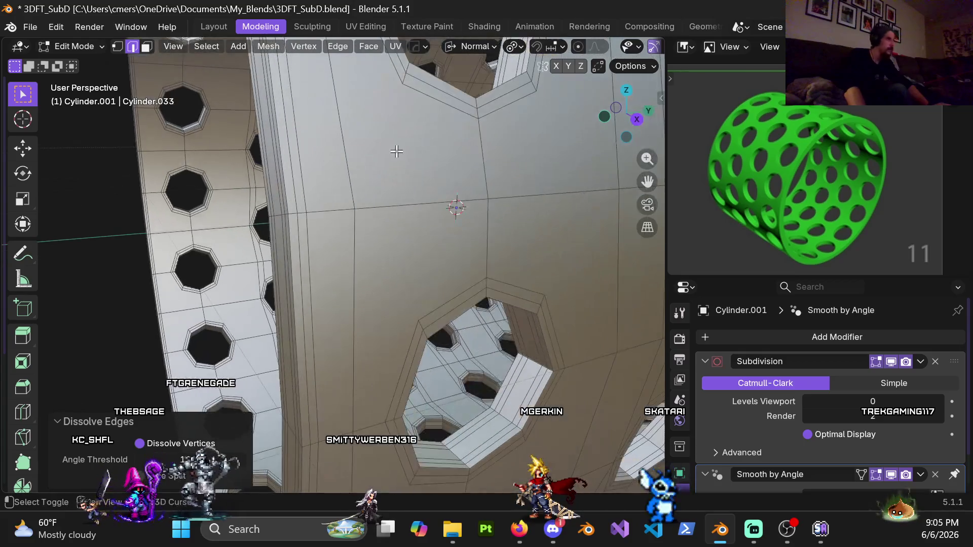
# - Dissolve the next set of selected edges and inspect the dissolved area
pyautogui.press('x')
pyautogui.click(399, 190)
pyautogui.scroll(-3, 399, 190)
pyautogui.moveTo(399, 189)
pyautogui.mouseDown(button='middle')
pyautogui.moveTo(419, 223)
pyautogui.moveTo(350, 231)
pyautogui.mouseUp(button='middle')
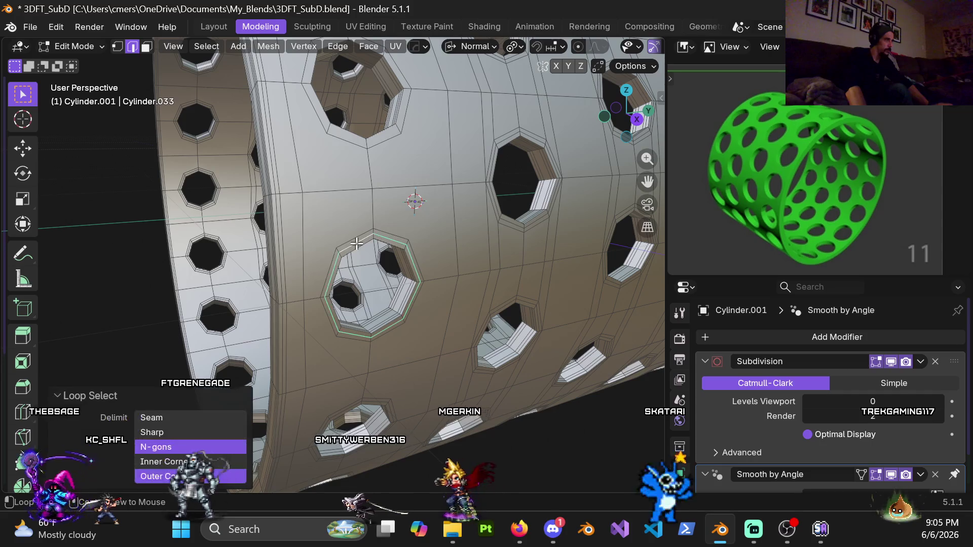
# - Dissolve the edge loop around the large hole and pull back to see surrounding holes
pyautogui.press('x')
pyautogui.click(356, 244)
pyautogui.scroll(-3, 360, 245)
pyautogui.scroll(3, 366, 246)
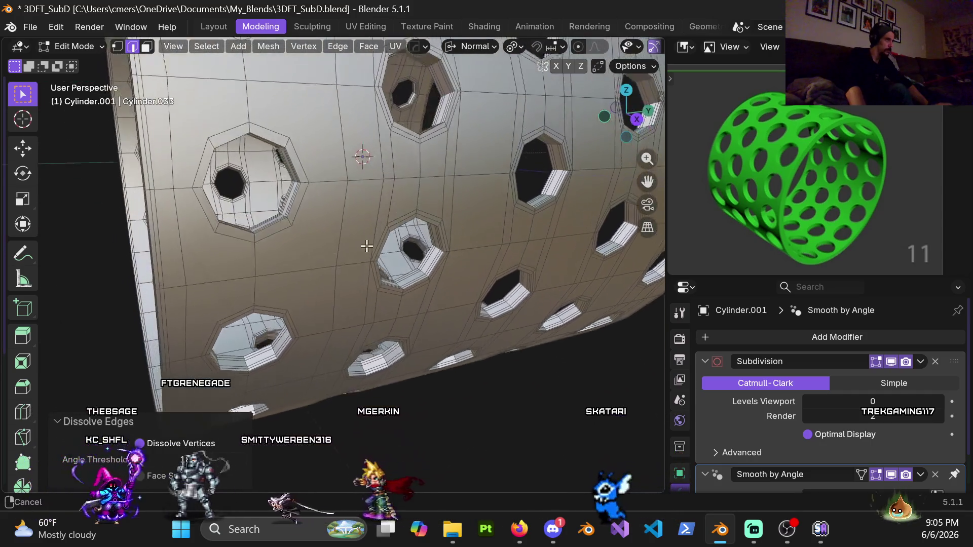
pyautogui.moveTo(366, 246)
pyautogui.mouseDown(button='middle')
pyautogui.moveTo(372, 182)
pyautogui.moveTo(341, 191)
pyautogui.moveTo(300, 169)
pyautogui.mouseUp(button='middle')
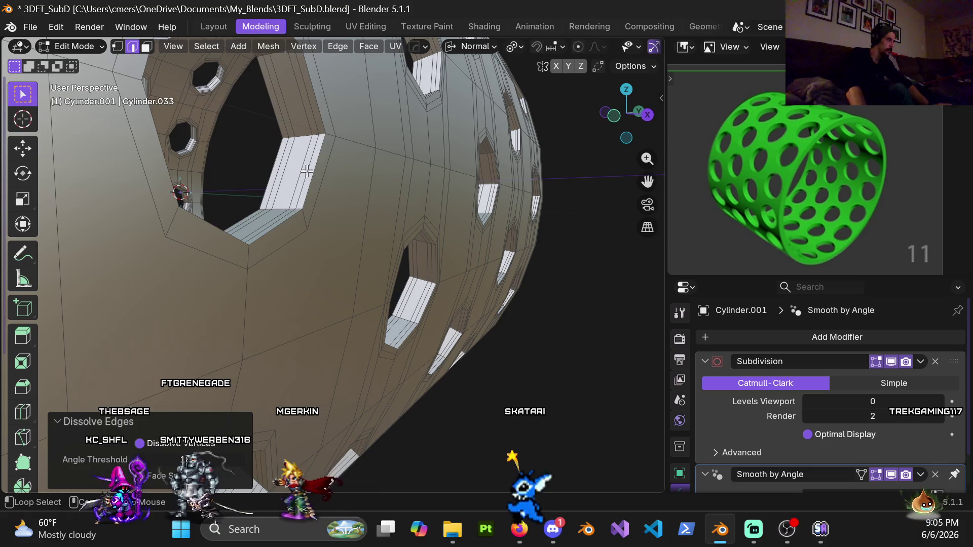
pyautogui.scroll(-3, 280, 171)
pyautogui.moveTo(279, 171)
pyautogui.keyDown('shift'); pyautogui.mouseDown(button='middle')
pyautogui.moveTo(369, 106)
pyautogui.moveTo(387, 529)
pyautogui.mouseUp(button='middle'); pyautogui.keyUp('shift')
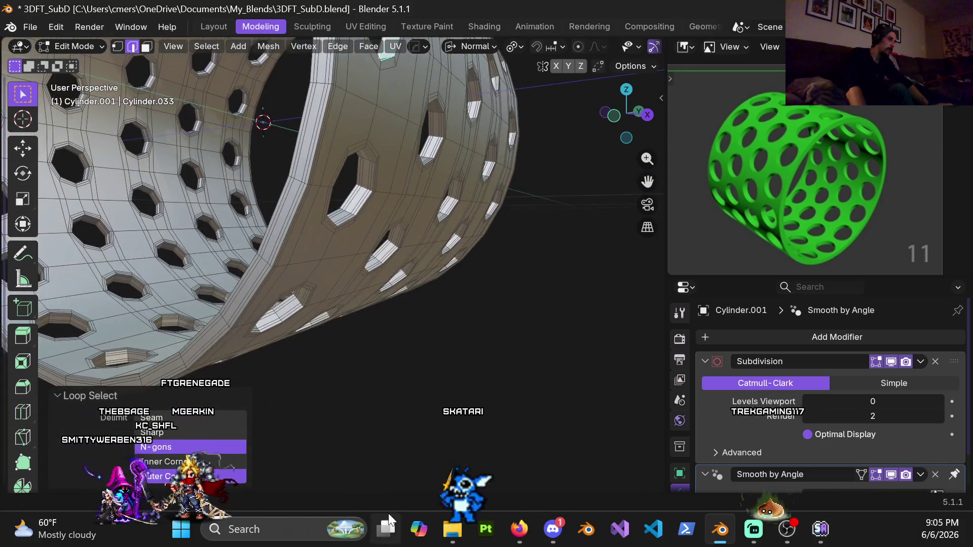
pyautogui.scroll(4, 378, 228)
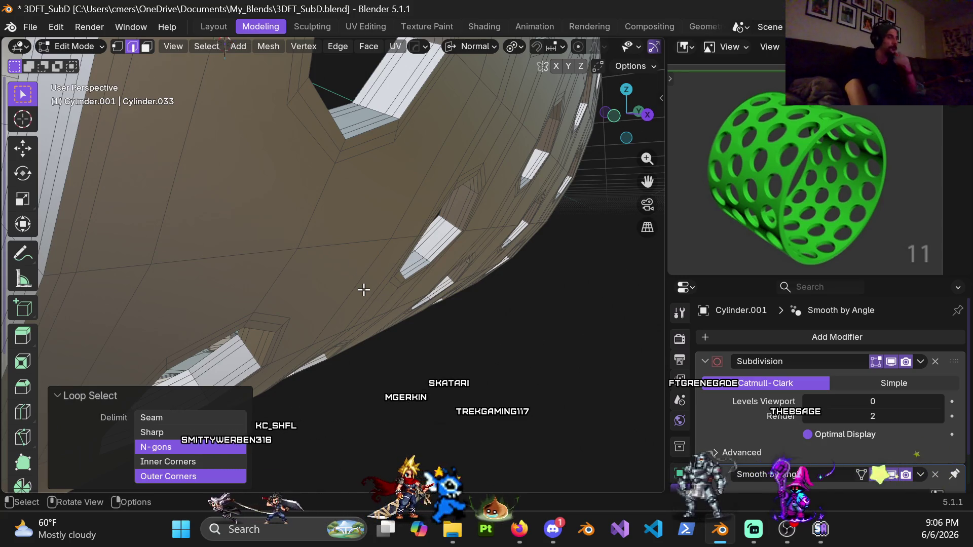
# - Dissolve the already-selected edge loop around one hole
pyautogui.moveTo(362, 310)
pyautogui.mouseDown(button='middle')
pyautogui.moveTo(391, 285)
pyautogui.moveTo(366, 241)
pyautogui.mouseUp(button='middle')
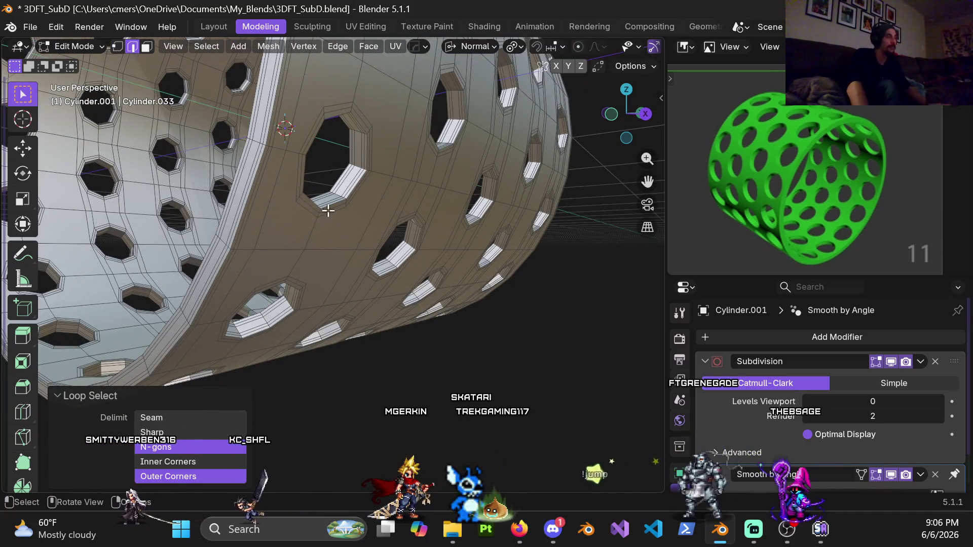
pyautogui.scroll(1, 358, 217)
pyautogui.scroll(2, 368, 183)
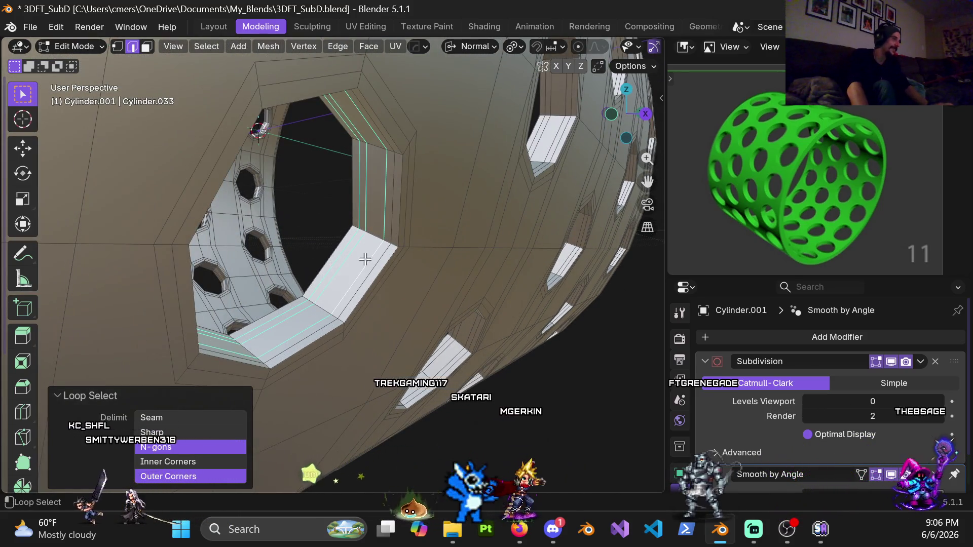
pyautogui.scroll(-3, 405, 178)
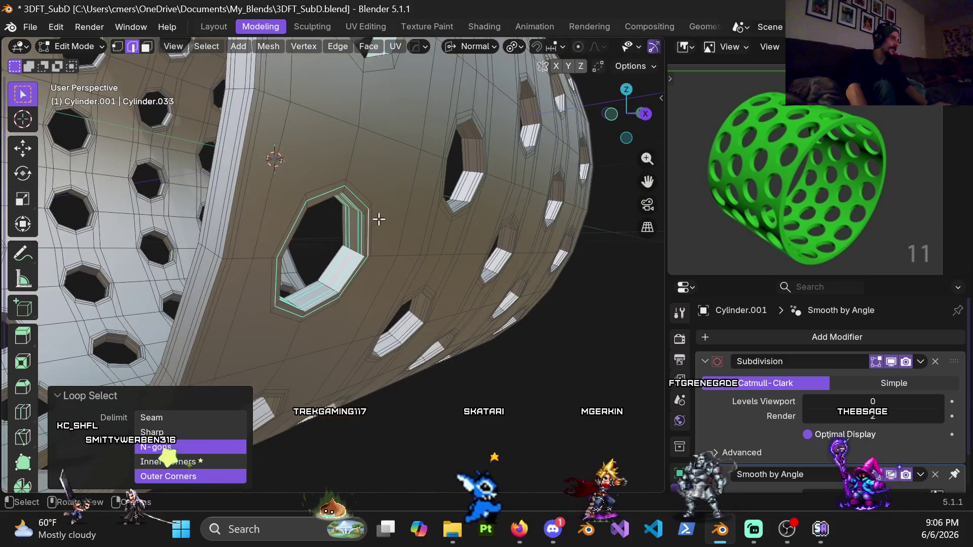
pyautogui.press('x')
pyautogui.click(363, 221)
# - Select and dissolve the edge loops around the central hole and the next hole
pyautogui.moveTo(362, 222)
pyautogui.mouseDown(button='middle')
pyautogui.moveTo(394, 206)
pyautogui.moveTo(252, 332)
pyautogui.moveTo(542, 198)
pyautogui.mouseUp(button='middle')
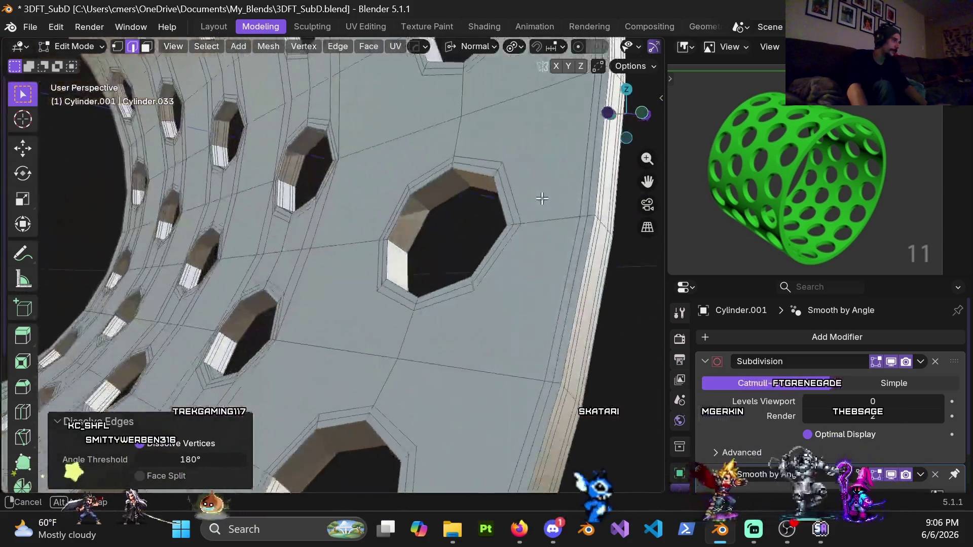
pyautogui.keyDown('alt'); pyautogui.click(428, 173); pyautogui.keyUp('alt')
pyautogui.press('x')
pyautogui.click(437, 167)
pyautogui.scroll(-3, 439, 175)
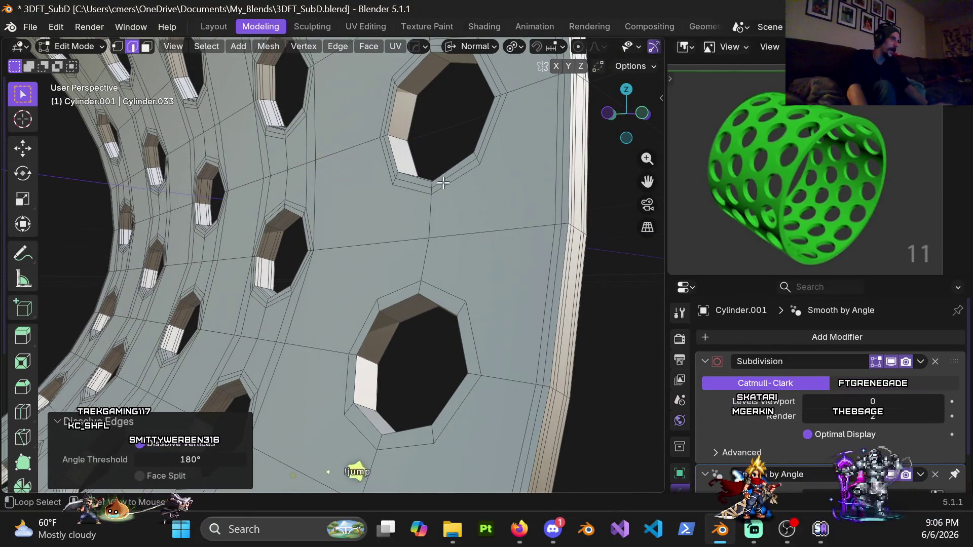
pyautogui.keyDown('alt'); pyautogui.click(443, 183); pyautogui.keyUp('alt')
pyautogui.press('x')
pyautogui.click(442, 185)
# - Select the loop around one hole and deselect the loop around the centre hole
pyautogui.moveTo(442, 187)
pyautogui.mouseDown(button='middle')
pyautogui.moveTo(289, 210)
pyautogui.moveTo(457, 289)
pyautogui.moveTo(465, 233)
pyautogui.moveTo(431, 209)
pyautogui.moveTo(400, 223)
pyautogui.moveTo(372, 280)
pyautogui.moveTo(426, 228)
pyautogui.mouseUp(button='middle')
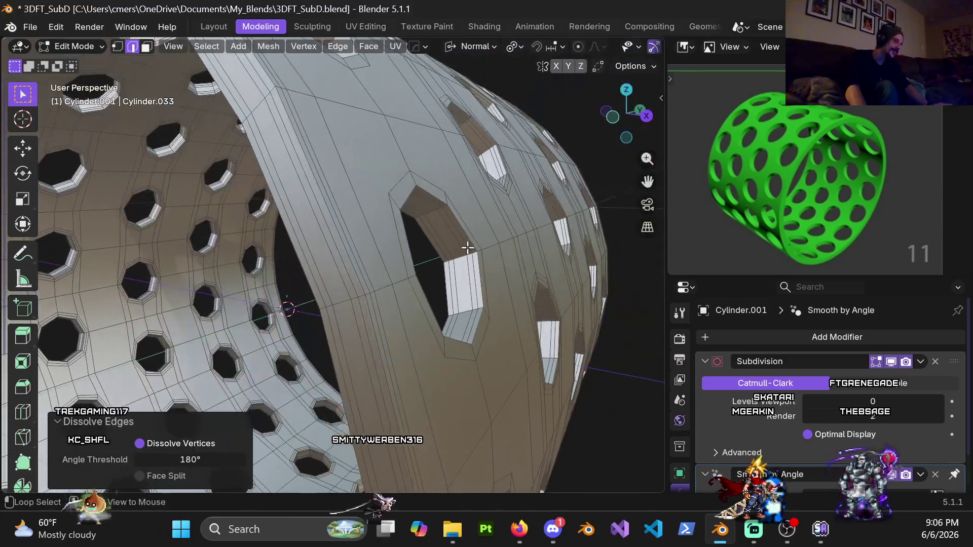
pyautogui.keyDown('alt'); pyautogui.click(458, 246); pyautogui.keyUp('alt')
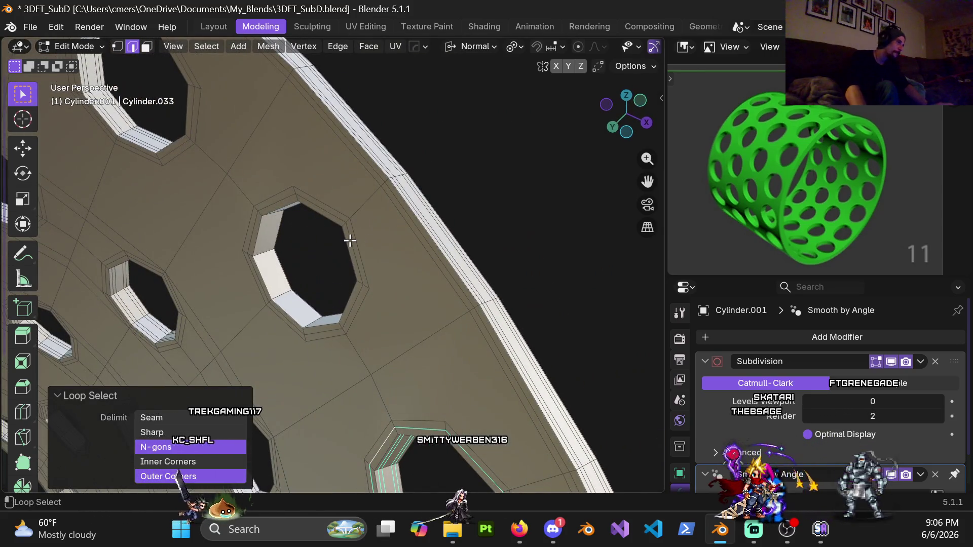
pyautogui.moveTo(351, 243)
pyautogui.mouseDown(button='middle')
pyautogui.moveTo(148, 321)
pyautogui.moveTo(284, 188)
pyautogui.moveTo(400, 254)
pyautogui.moveTo(430, 259)
pyautogui.moveTo(352, 311)
pyautogui.moveTo(340, 280)
pyautogui.mouseUp(button='middle')
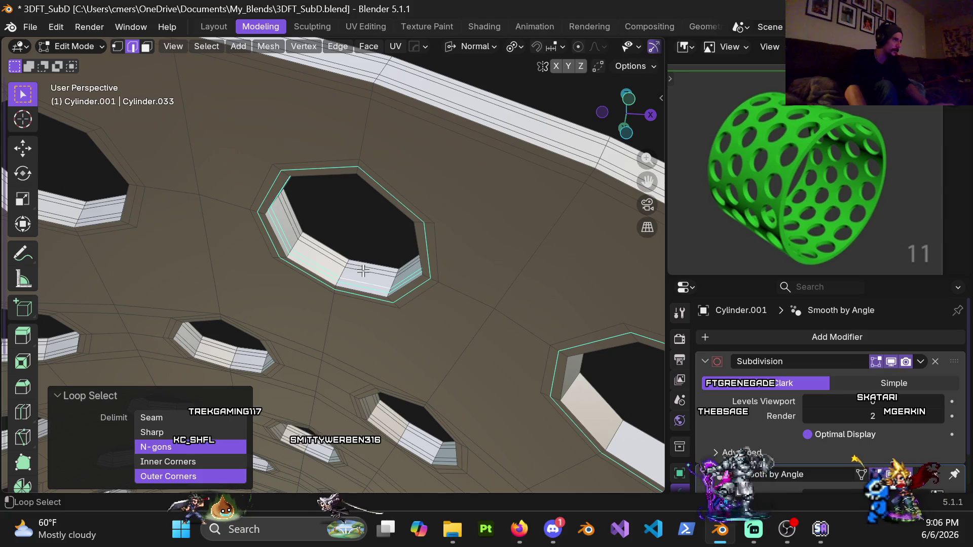
pyautogui.moveTo(364, 269); pyautogui.dragTo(287, 377, button='middle')
pyautogui.moveTo(389, 294)
pyautogui.mouseDown(button='middle')
pyautogui.moveTo(370, 263)
pyautogui.moveTo(377, 248)
pyautogui.moveTo(461, 191)
pyautogui.moveTo(406, 315)
pyautogui.moveTo(438, 396)
pyautogui.moveTo(441, 311)
pyautogui.mouseUp(button='middle')
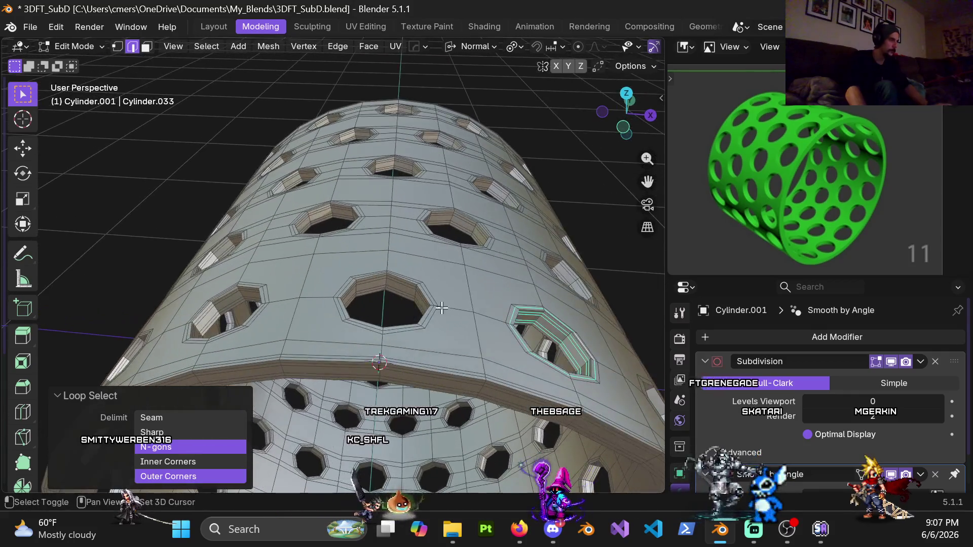
pyautogui.scroll(4, 442, 311)
pyautogui.moveTo(419, 276); pyautogui.dragTo(401, 280, button='middle')
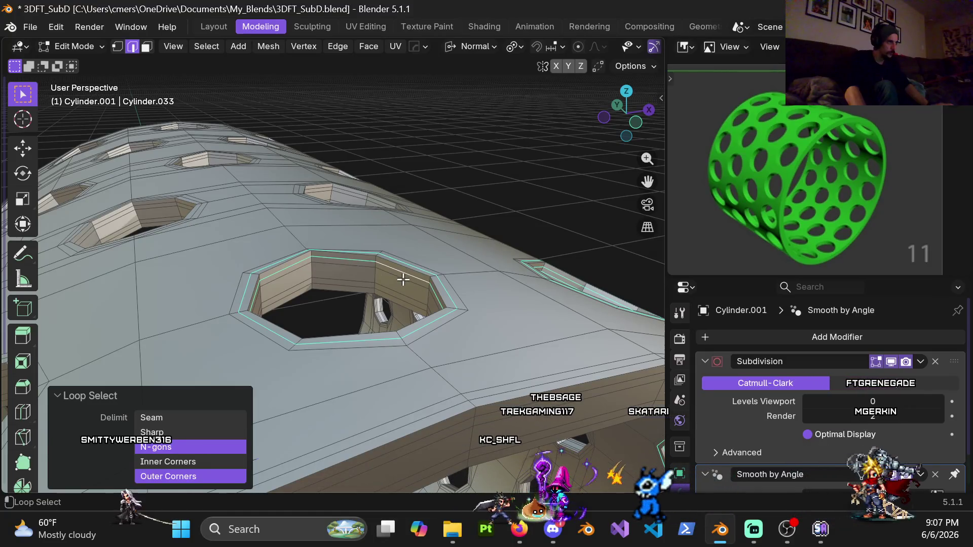
pyautogui.moveTo(401, 302)
pyautogui.mouseDown(button='middle')
pyautogui.moveTo(404, 241)
pyautogui.moveTo(427, 271)
pyautogui.mouseUp(button='middle')
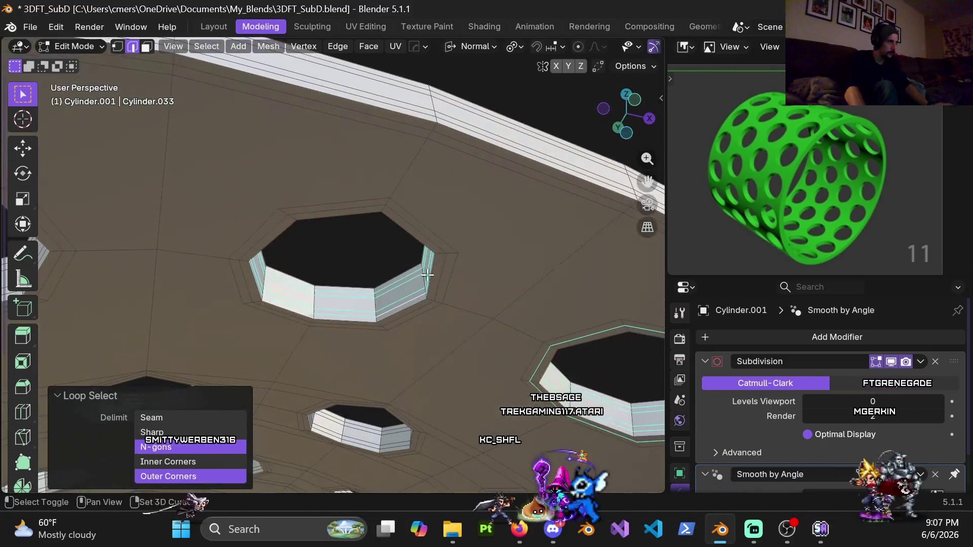
pyautogui.keyDown('alt'); pyautogui.keyDown('shift'); pyautogui.click(423, 307); pyautogui.keyUp('shift'); pyautogui.keyUp('alt')
pyautogui.scroll(-3, 423, 307)
pyautogui.scroll(4, 405, 238)
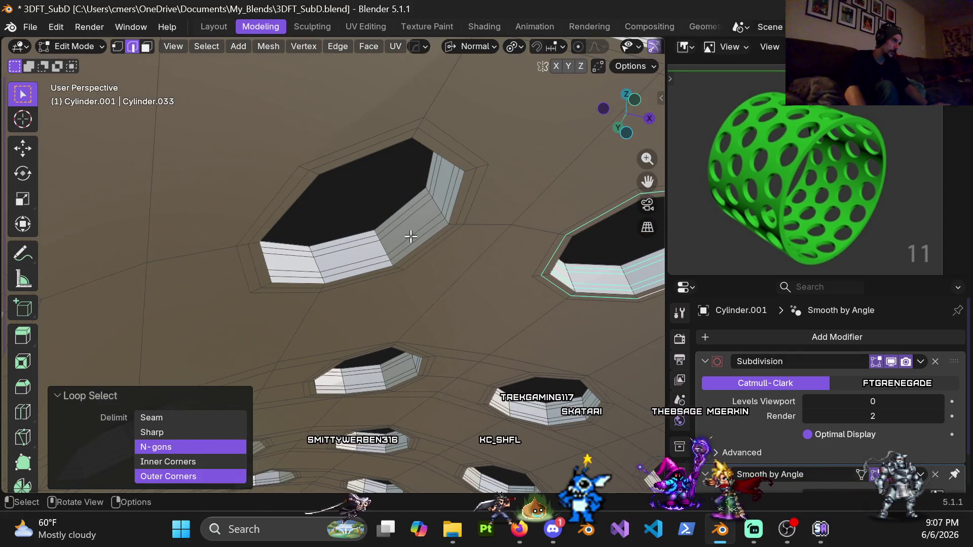
# - Add the loops around the near hole's inner wall and another hole's rim
pyautogui.keyDown('alt'); pyautogui.keyDown('shift'); pyautogui.click(411, 241); pyautogui.keyUp('shift'); pyautogui.keyUp('alt')
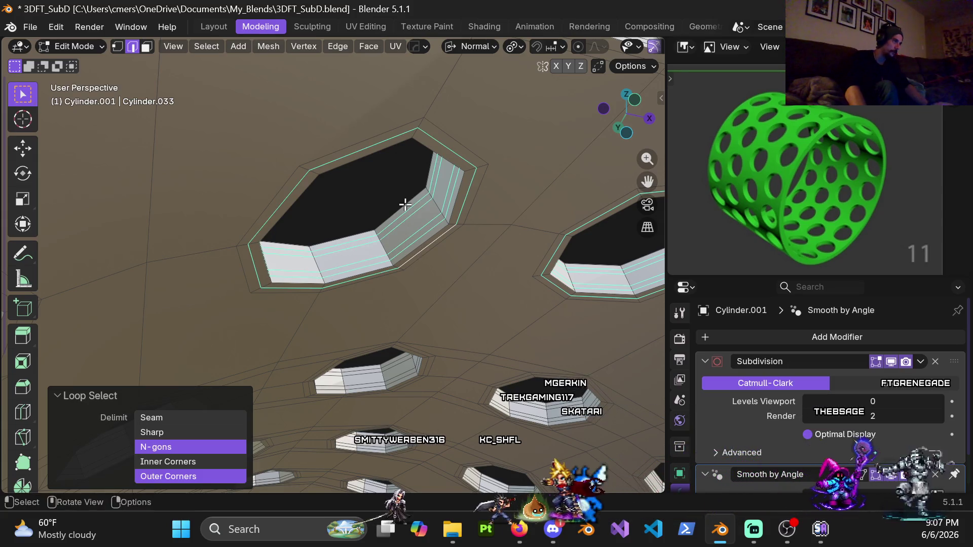
pyautogui.moveTo(405, 205); pyautogui.dragTo(443, 316, button='middle')
pyautogui.scroll(-5, 449, 216)
pyautogui.moveTo(404, 284)
pyautogui.mouseDown(button='middle')
pyautogui.moveTo(441, 253)
pyautogui.moveTo(330, 218)
pyautogui.mouseUp(button='middle')
pyautogui.scroll(5, 329, 215)
pyautogui.keyDown('alt'); pyautogui.keyDown('shift'); pyautogui.click(271, 192); pyautogui.keyUp('shift'); pyautogui.keyUp('alt')
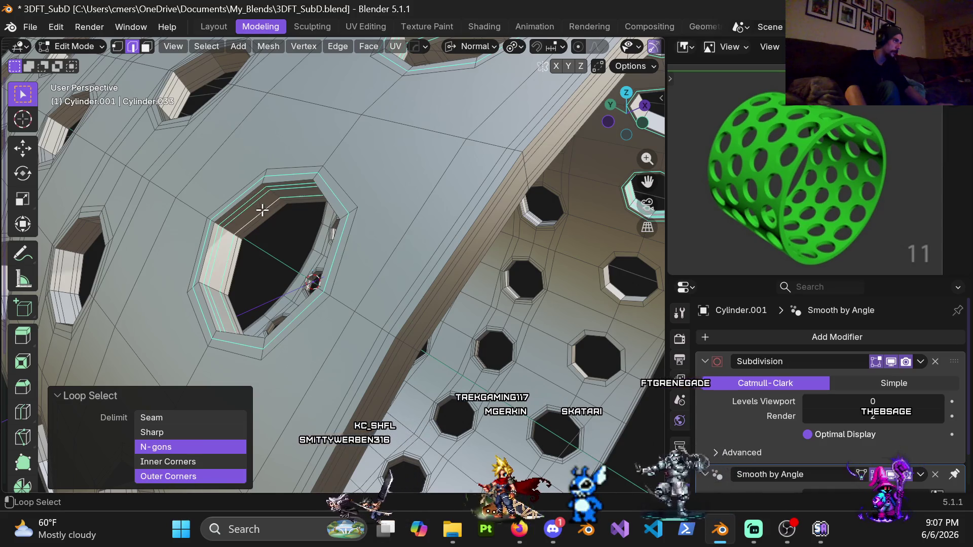
pyautogui.moveTo(272, 229)
pyautogui.mouseDown(button='middle')
pyautogui.moveTo(207, 167)
pyautogui.moveTo(333, 214)
pyautogui.mouseUp(button='middle')
# - Dissolve all selected edge loops and return to Object Mode
pyautogui.press('x')
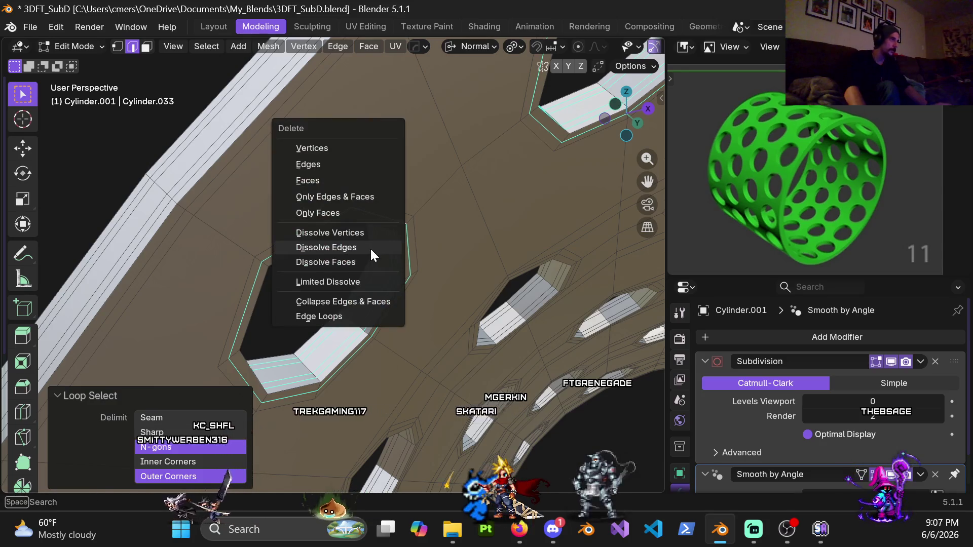
pyautogui.click(370, 247)
pyautogui.scroll(-4, 373, 257)
pyautogui.moveTo(374, 256)
pyautogui.mouseDown(button='middle')
pyautogui.moveTo(467, 226)
pyautogui.moveTo(330, 314)
pyautogui.moveTo(354, 263)
pyautogui.mouseUp(button='middle')
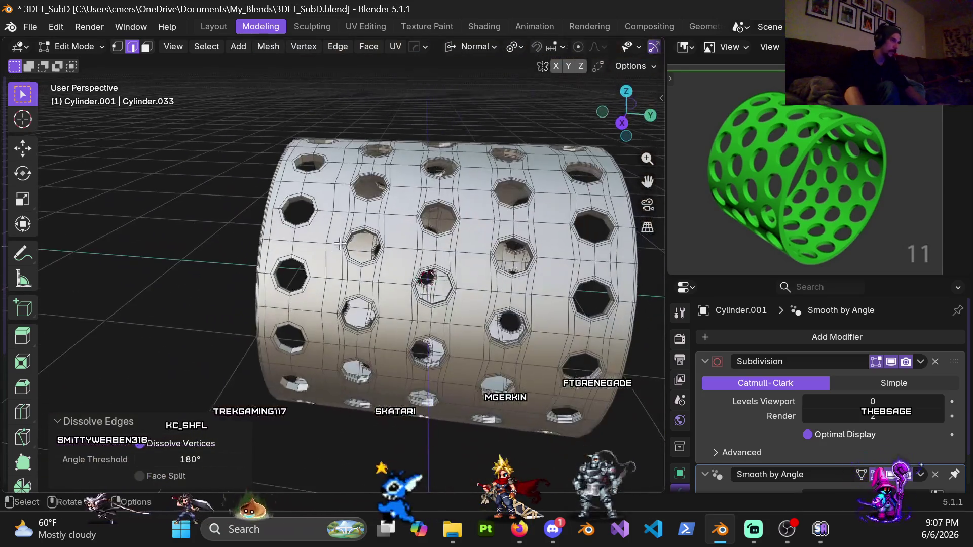
pyautogui.scroll(4, 368, 244)
pyautogui.scroll(6, 369, 244)
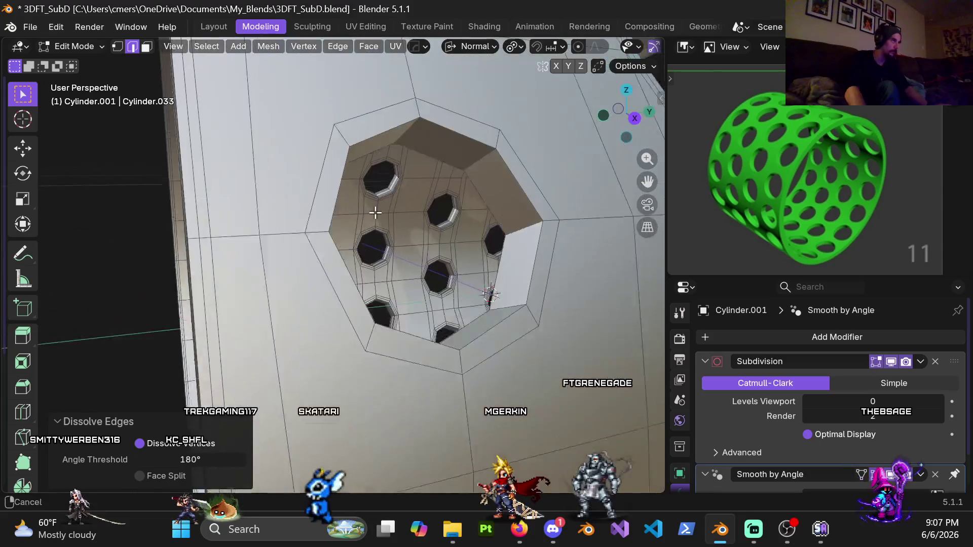
pyautogui.scroll(-3, 376, 206)
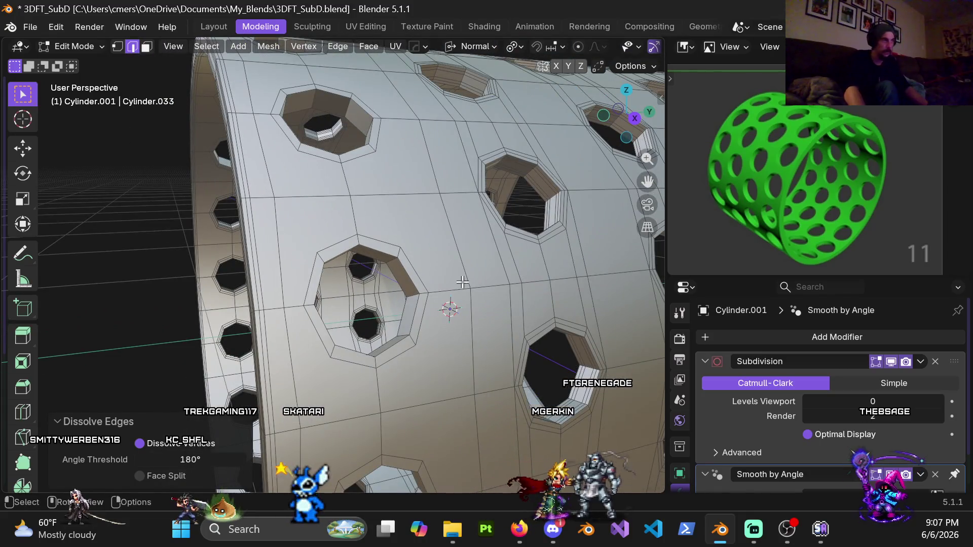
pyautogui.press('Tab')
pyautogui.scroll(-8, 461, 287)
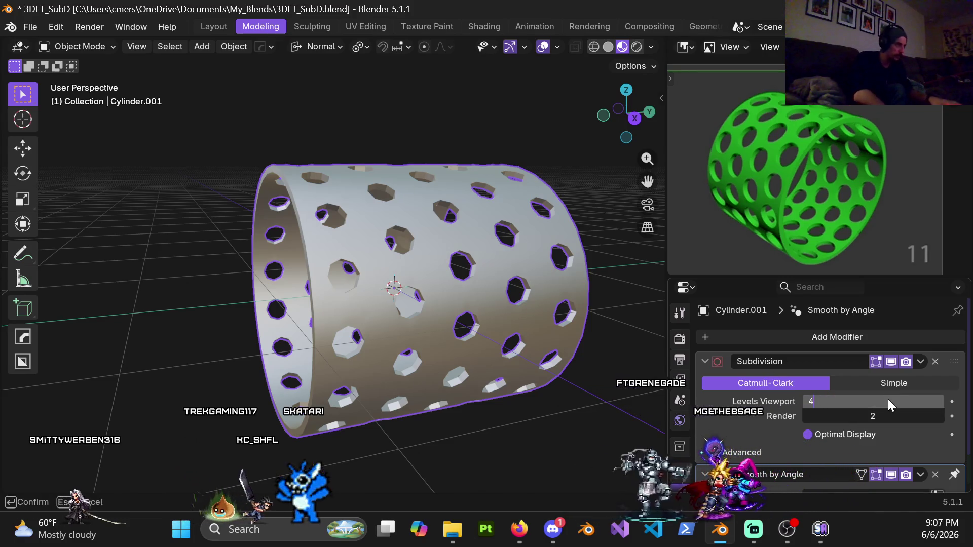
# - Confirm Subdivision viewport level 4 and zoom in on the smoothed holes
pyautogui.press('Return')
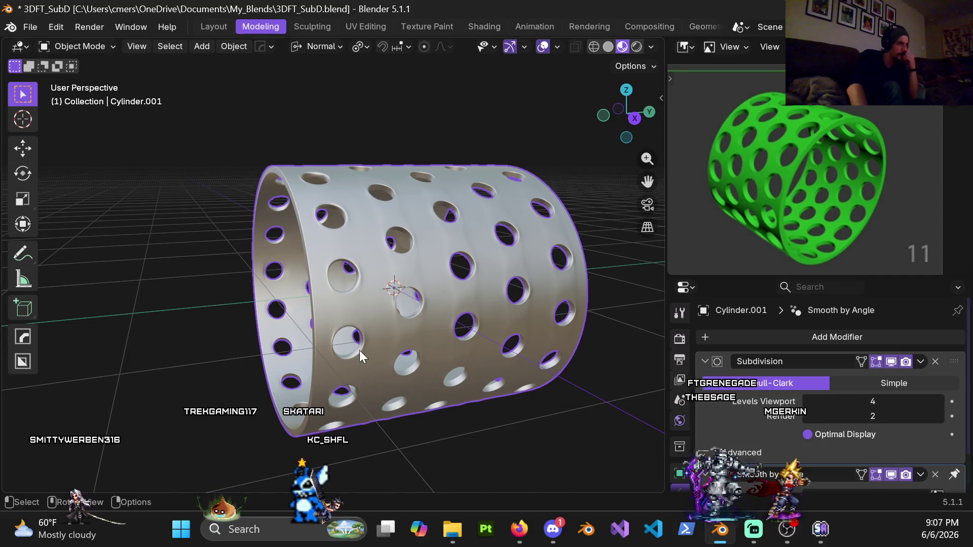
pyautogui.scroll(5, 415, 217)
pyautogui.moveTo(409, 197)
pyautogui.mouseDown(button='middle')
pyautogui.moveTo(342, 254)
pyautogui.moveTo(369, 249)
pyautogui.moveTo(393, 191)
pyautogui.moveTo(427, 148)
pyautogui.moveTo(502, 219)
pyautogui.moveTo(504, 192)
pyautogui.moveTo(444, 152)
pyautogui.moveTo(280, 172)
pyautogui.moveTo(422, 188)
pyautogui.moveTo(534, 215)
pyautogui.moveTo(565, 210)
pyautogui.moveTo(489, 196)
pyautogui.moveTo(445, 154)
pyautogui.moveTo(336, 163)
pyautogui.moveTo(449, 317)
pyautogui.moveTo(430, 276)
pyautogui.moveTo(501, 221)
pyautogui.moveTo(461, 315)
pyautogui.moveTo(185, 299)
pyautogui.moveTo(288, 292)
pyautogui.moveTo(306, 271)
pyautogui.moveTo(368, 255)
pyautogui.moveTo(315, 260)
pyautogui.mouseUp(button='middle')
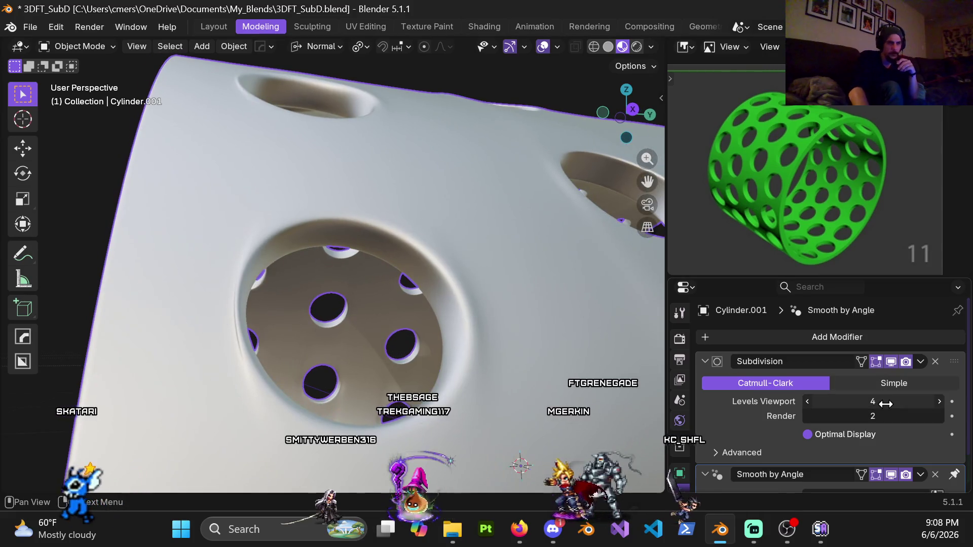
# - Set Levels Viewport back to 0, orbit the faceted cylinder, and re-enter Edit Mode
pyautogui.write('0')
pyautogui.press('Return')
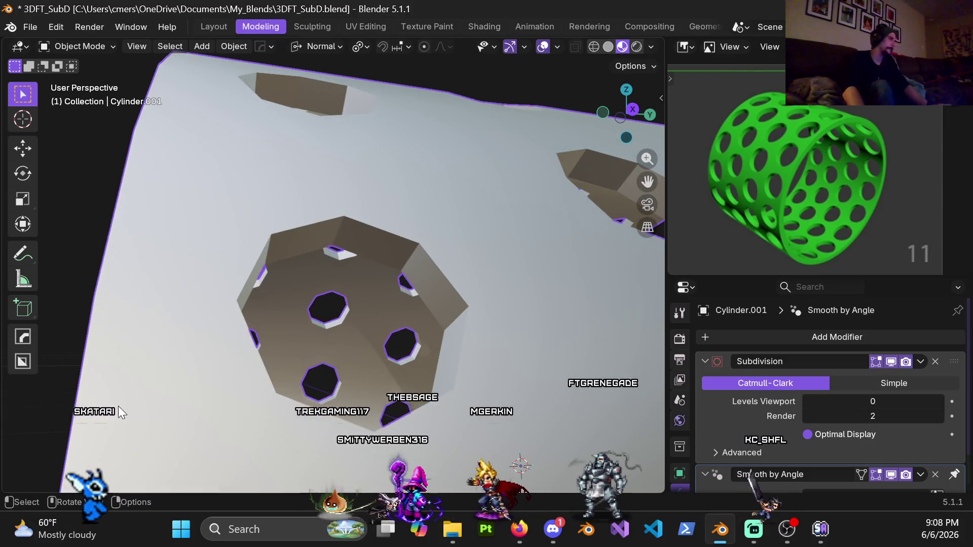
pyautogui.moveTo(301, 292)
pyautogui.mouseDown(button='middle')
pyautogui.moveTo(250, 289)
pyautogui.moveTo(223, 267)
pyautogui.moveTo(191, 206)
pyautogui.moveTo(368, 223)
pyautogui.moveTo(224, 240)
pyautogui.moveTo(246, 216)
pyautogui.moveTo(193, 253)
pyautogui.moveTo(284, 273)
pyautogui.moveTo(291, 284)
pyautogui.moveTo(380, 291)
pyautogui.moveTo(305, 299)
pyautogui.moveTo(281, 283)
pyautogui.mouseUp(button='middle')
pyautogui.press('Tab')
# - In face mode, select the lower inner-wall faces of the large octagonal hole
pyautogui.scroll(5, 278, 289)
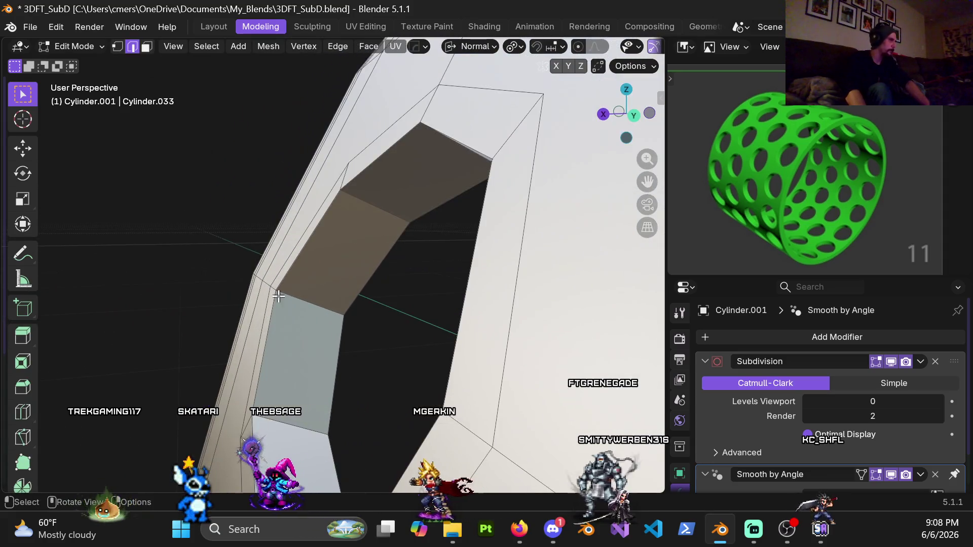
pyautogui.moveTo(381, 276)
pyautogui.mouseDown(button='middle')
pyautogui.moveTo(413, 278)
pyautogui.moveTo(402, 281)
pyautogui.mouseUp(button='middle')
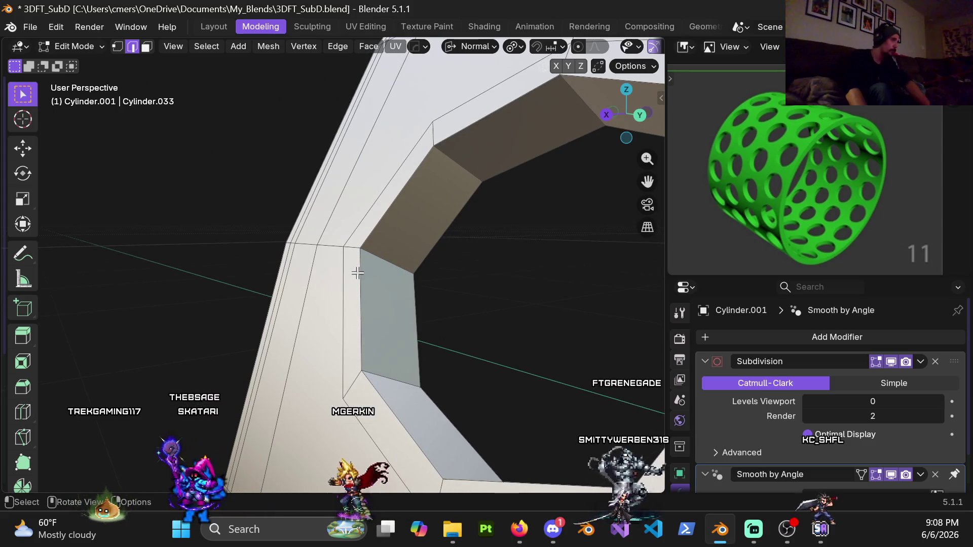
pyautogui.press('3')
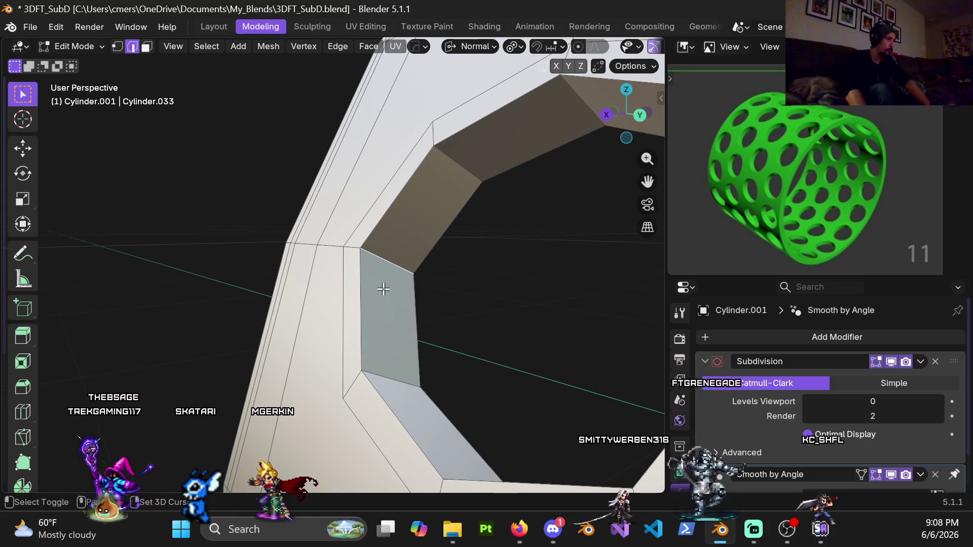
pyautogui.click(383, 282)
pyautogui.keyDown('shift'); pyautogui.click(411, 226); pyautogui.keyUp('shift')
pyautogui.scroll(-5, 430, 209)
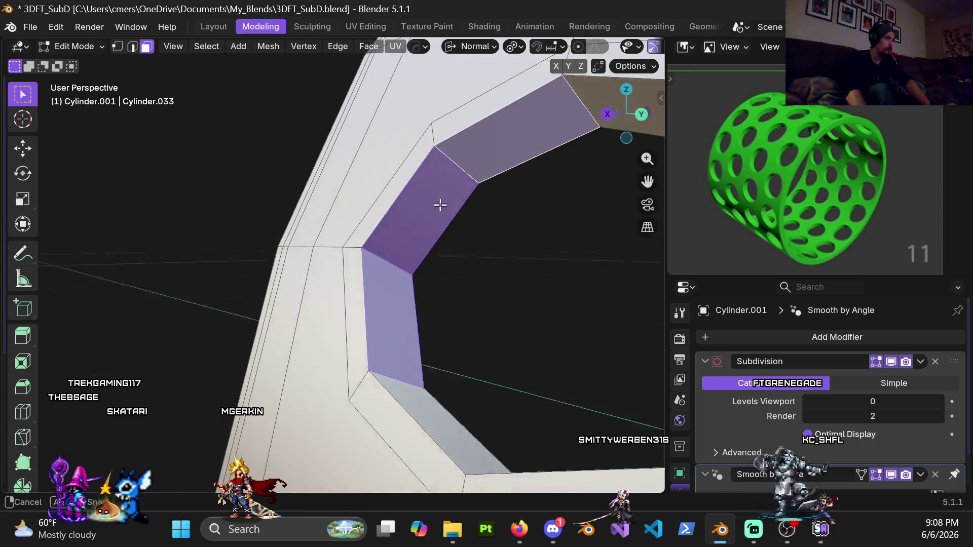
pyautogui.moveTo(474, 192); pyautogui.dragTo(449, 200, button='middle')
pyautogui.scroll(2, 434, 224)
pyautogui.scroll(-3, 434, 225)
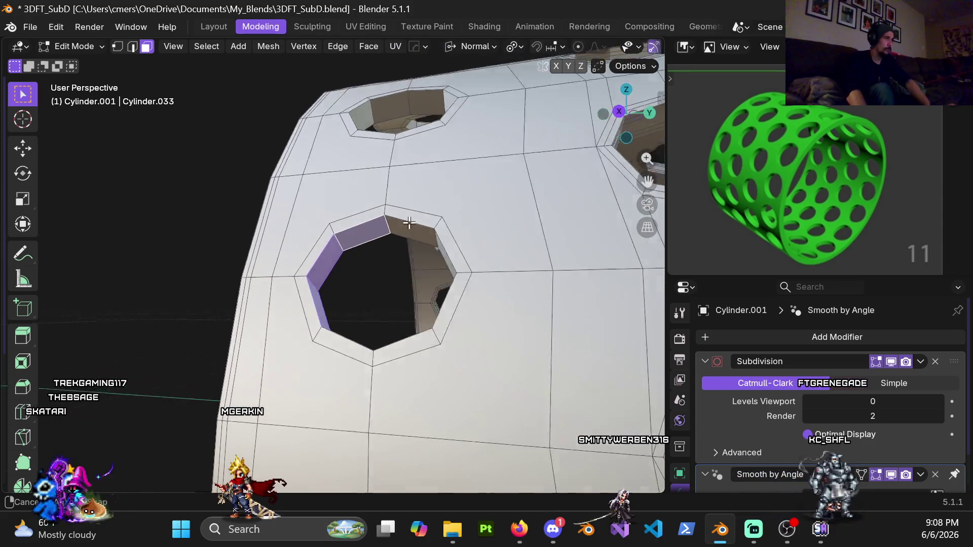
# - Add the remaining inner-wall faces and delete all selected hole faces
pyautogui.moveTo(403, 219); pyautogui.dragTo(441, 229, button='middle')
pyautogui.scroll(3, 442, 229)
pyautogui.keyDown('shift'); pyautogui.click(444, 251); pyautogui.keyUp('shift')
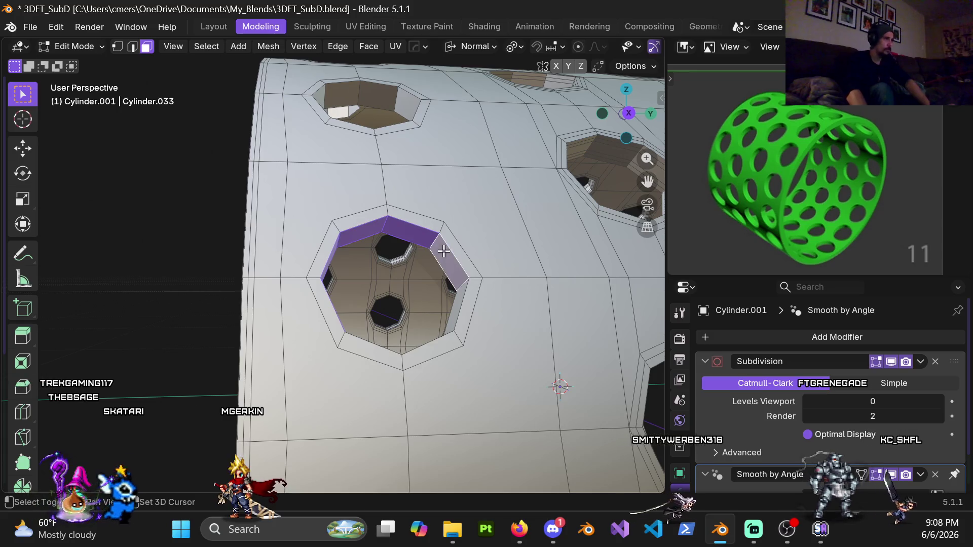
pyautogui.keyDown('shift'); pyautogui.click(456, 299); pyautogui.keyUp('shift')
pyautogui.moveTo(456, 299); pyautogui.dragTo(416, 314, button='middle')
pyautogui.scroll(2, 408, 318)
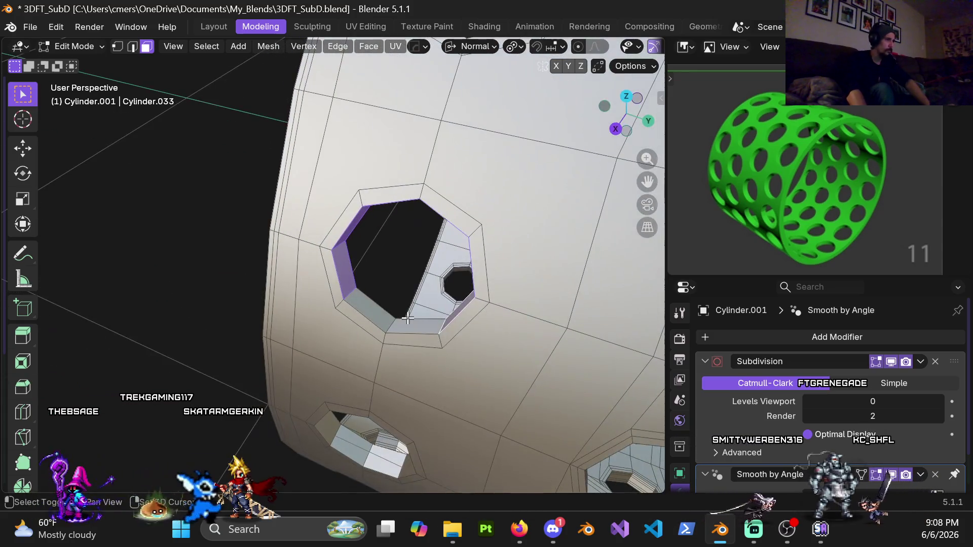
pyautogui.press('x')
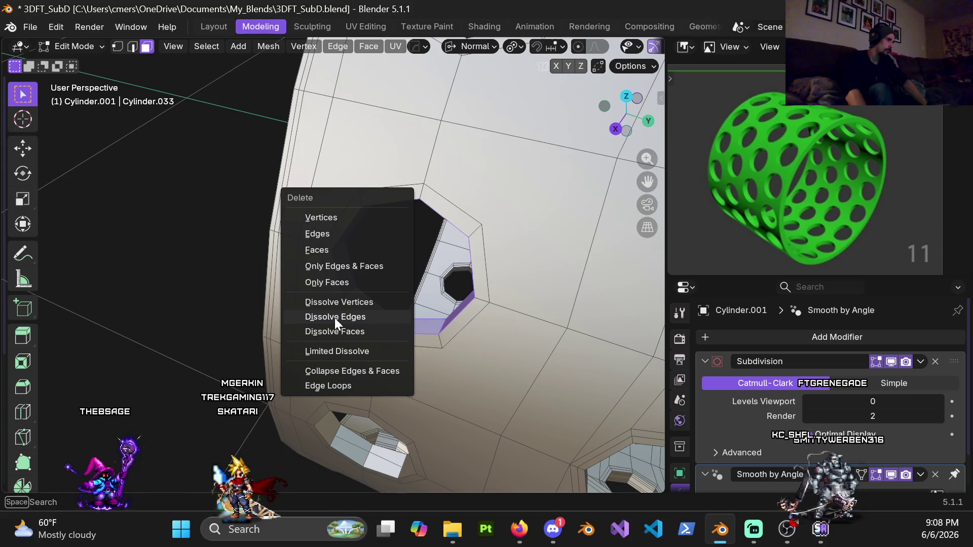
pyautogui.click(321, 251)
# - Select the ring of faces around the hole and delete those faces
pyautogui.moveTo(284, 192)
pyautogui.mouseDown(button='middle')
pyautogui.moveTo(275, 186)
pyautogui.moveTo(296, 121)
pyautogui.moveTo(265, 165)
pyautogui.moveTo(262, 235)
pyautogui.moveTo(393, 216)
pyautogui.mouseUp(button='middle')
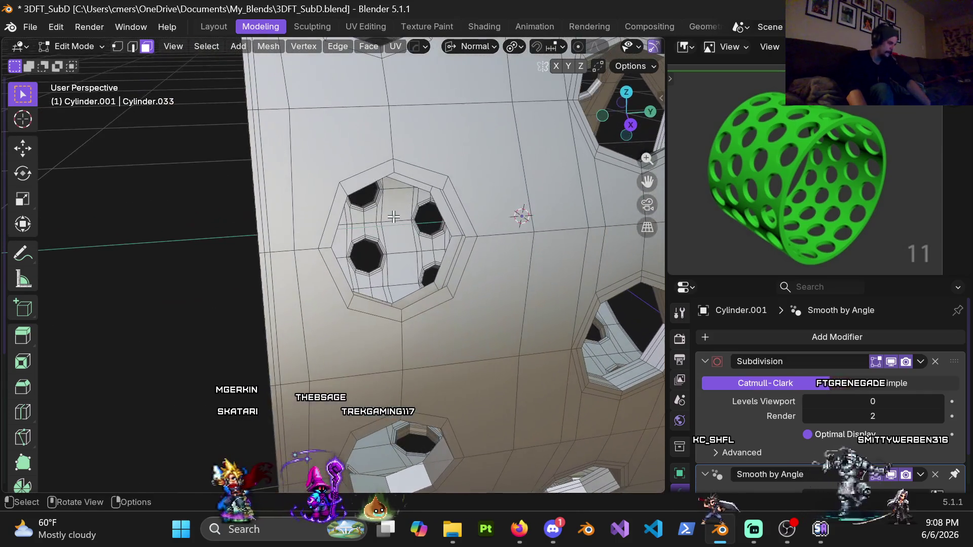
pyautogui.keyDown('alt'); pyautogui.click(326, 248); pyautogui.keyUp('alt')
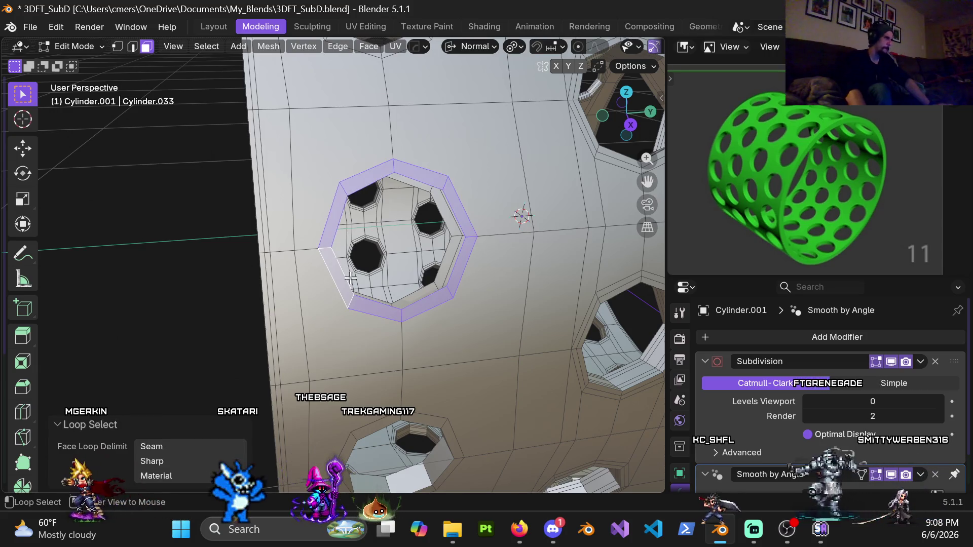
pyautogui.press('x')
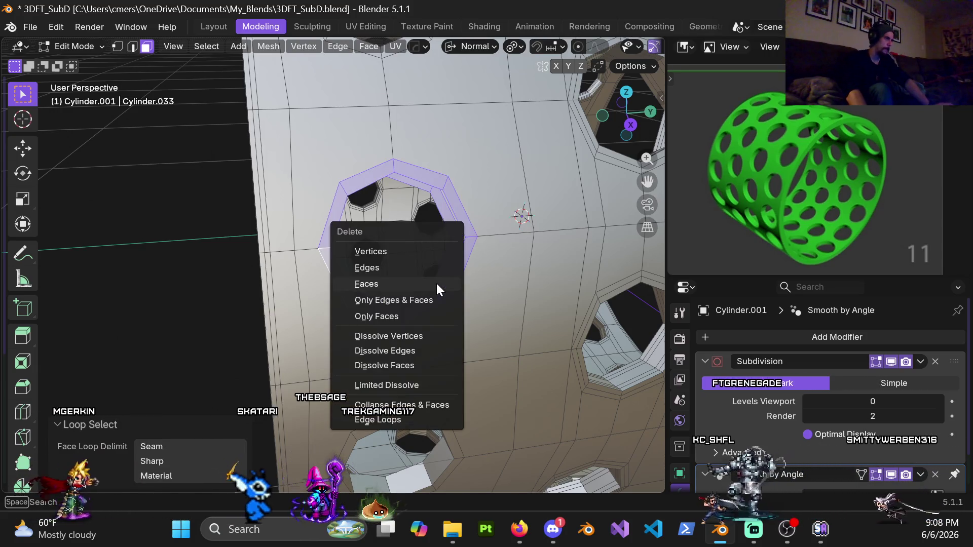
pyautogui.click(414, 282)
# - Select the edge on the hole's top rim
pyautogui.press('1')
pyautogui.moveTo(383, 201); pyautogui.dragTo(387, 174, button='middle')
pyautogui.press('2')
pyautogui.click(388, 175)
pyautogui.press('1')
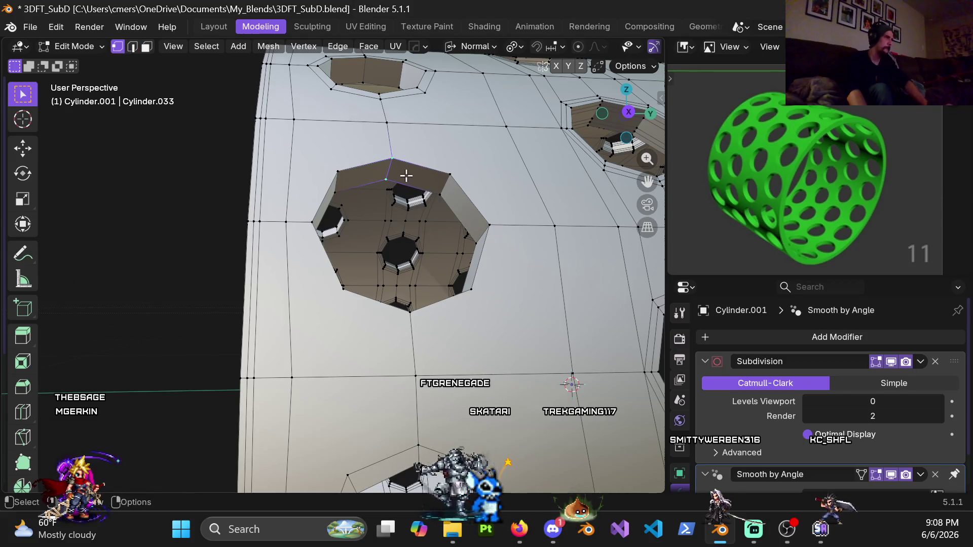
# - Select the large hole's inner face loop and bring it into view
pyautogui.scroll(-6, 380, 182)
pyautogui.moveTo(385, 193)
pyautogui.mouseDown(button='middle')
pyautogui.moveTo(413, 228)
pyautogui.moveTo(431, 195)
pyautogui.moveTo(374, 199)
pyautogui.mouseUp(button='middle')
pyautogui.scroll(5, 426, 204)
pyautogui.keyDown('alt'); pyautogui.click(374, 199); pyautogui.keyUp('alt')
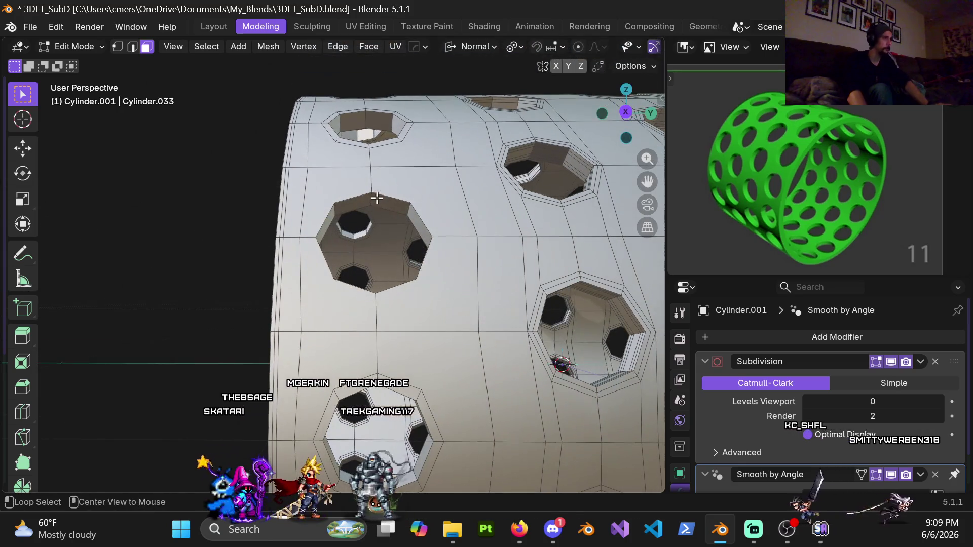
pyautogui.moveTo(447, 146); pyautogui.dragTo(482, 60, button='middle')
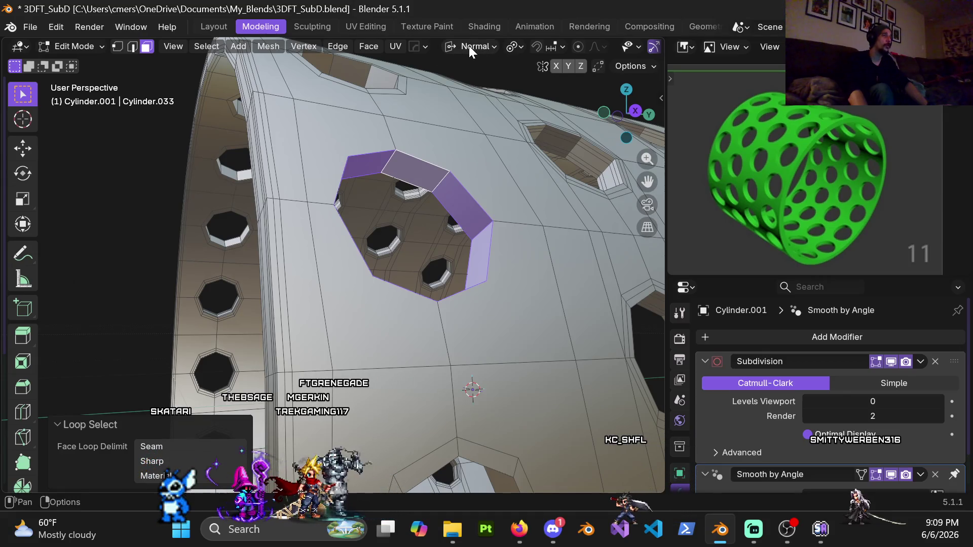
pyautogui.moveTo(476, 192)
pyautogui.mouseDown(button='middle')
pyautogui.moveTo(443, 221)
pyautogui.moveTo(460, 219)
pyautogui.moveTo(471, 234)
pyautogui.moveTo(532, 234)
pyautogui.mouseUp(button='middle')
# - Scale the hole's face loop down to about 0.907 to tighten the opening
pyautogui.press('s')
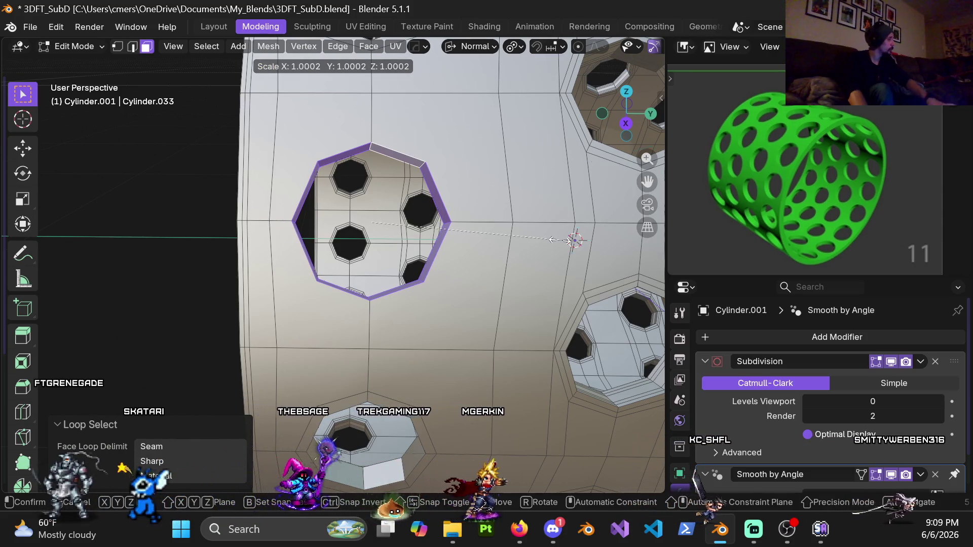
pyautogui.hotkey('shift', 'y')
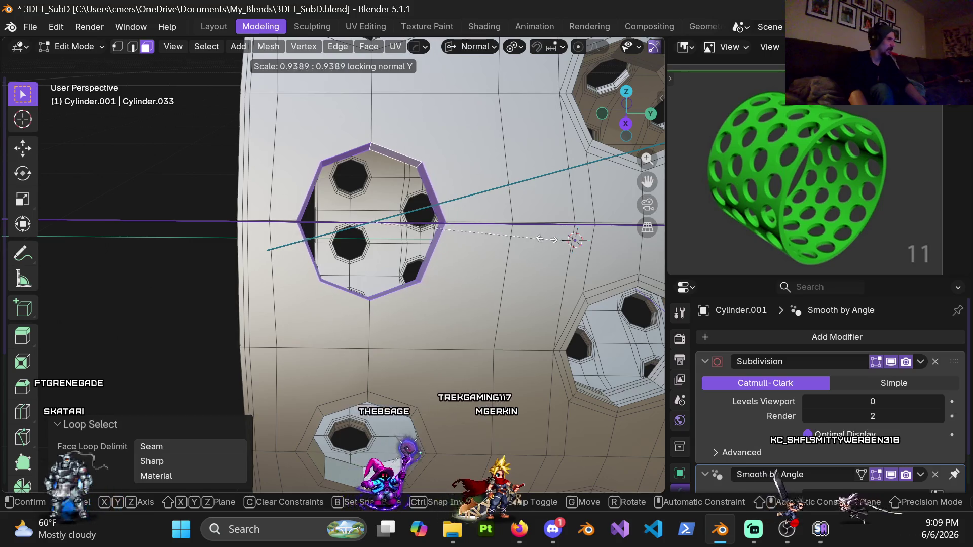
pyautogui.press('Escape')
pyautogui.moveTo(506, 240); pyautogui.dragTo(445, 233, button='middle')
pyautogui.press('s')
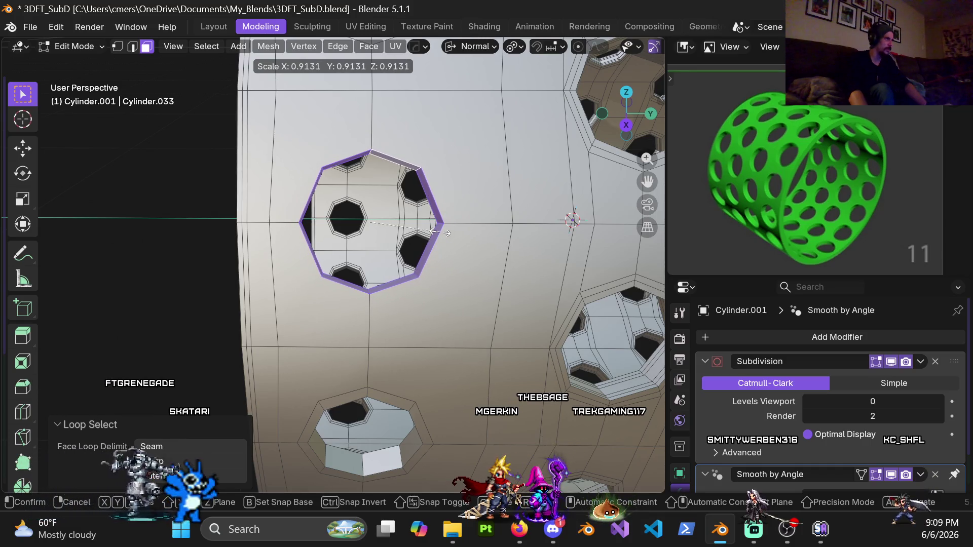
pyautogui.click(444, 229)
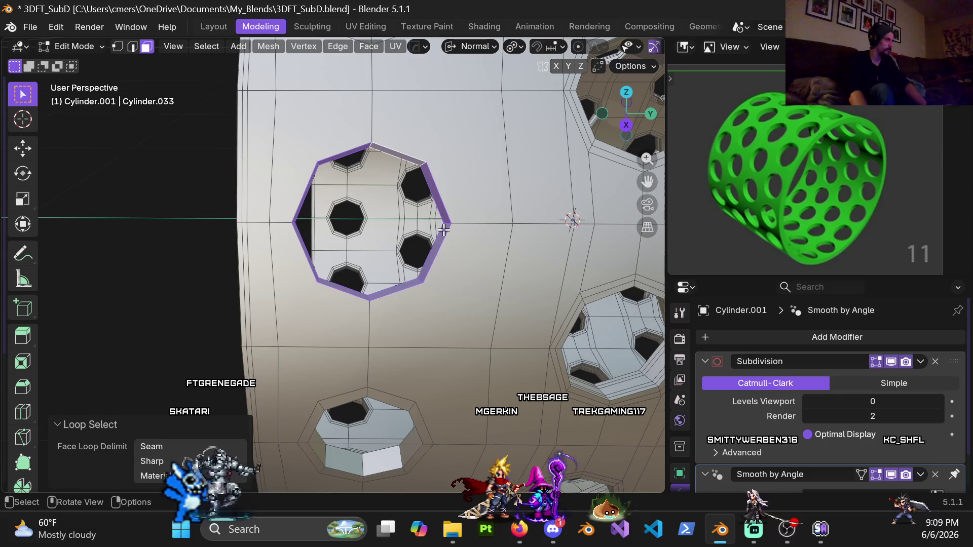
pyautogui.press('s')
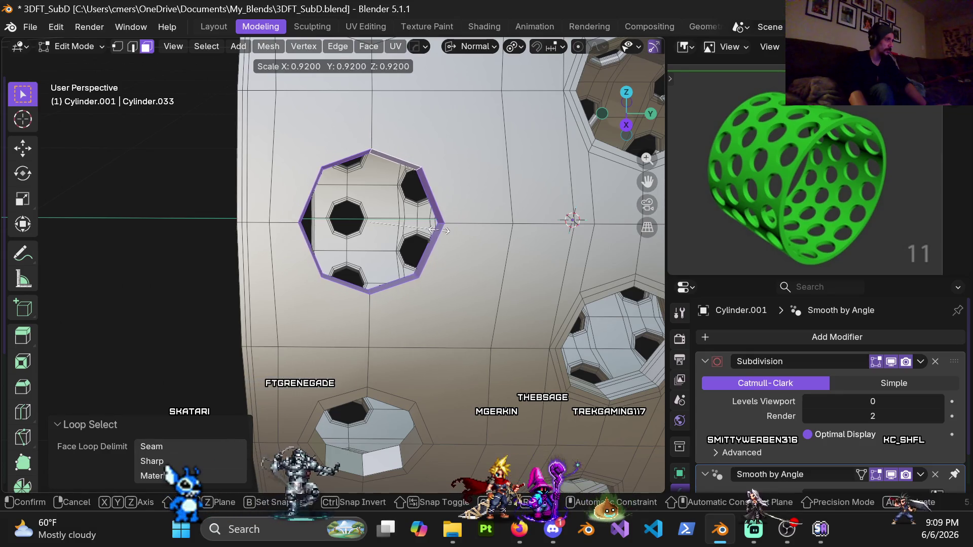
pyautogui.click(438, 229)
# - Return the cylinder to Object Mode
pyautogui.moveTo(439, 230)
pyautogui.keyDown('shift'); pyautogui.mouseDown(button='middle')
pyautogui.moveTo(369, 253)
pyautogui.moveTo(287, 203)
pyautogui.moveTo(372, 166)
pyautogui.moveTo(404, 166)
pyautogui.moveTo(418, 181)
pyautogui.mouseUp(button='middle'); pyautogui.keyUp('shift')
pyautogui.press('Tab')
pyautogui.hotkey('ctrl', 'Tab')
pyautogui.click(323, 184)
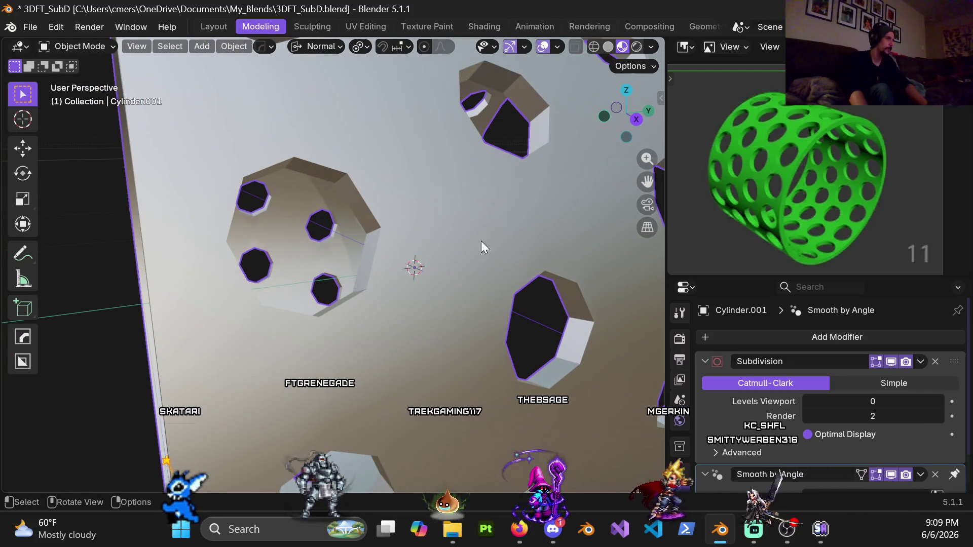
# - Set the Subdivision modifier's viewport level to 4 and inspect the smoothed holes
pyautogui.click(866, 402)
pyautogui.write('4')
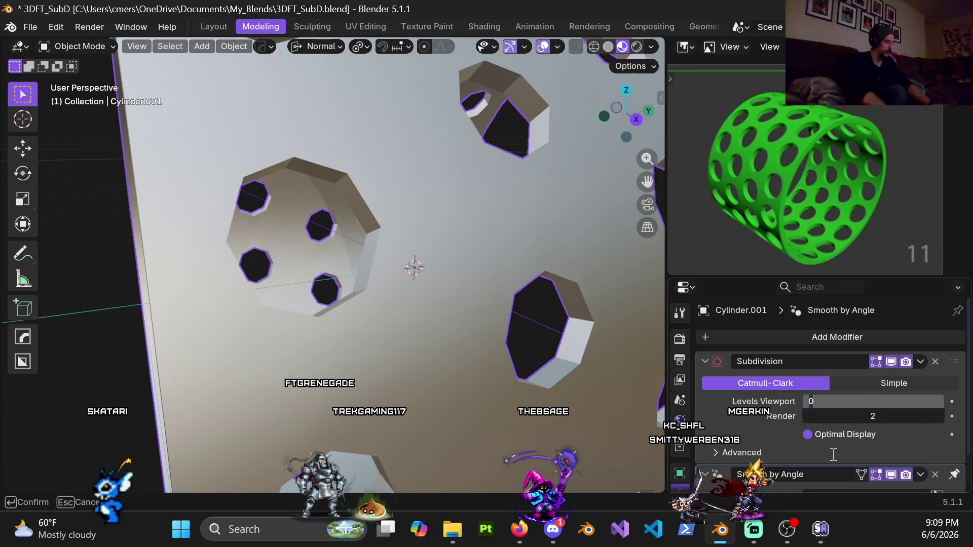
pyautogui.press('Return')
pyautogui.moveTo(394, 206)
pyautogui.mouseDown(button='middle')
pyautogui.moveTo(405, 247)
pyautogui.moveTo(350, 236)
pyautogui.moveTo(381, 246)
pyautogui.moveTo(385, 232)
pyautogui.moveTo(335, 217)
pyautogui.moveTo(346, 264)
pyautogui.moveTo(390, 251)
pyautogui.moveTo(391, 283)
pyautogui.moveTo(425, 260)
pyautogui.moveTo(377, 254)
pyautogui.moveTo(399, 202)
pyautogui.moveTo(433, 193)
pyautogui.moveTo(445, 242)
pyautogui.moveTo(408, 255)
pyautogui.mouseUp(button='middle')
pyautogui.moveTo(861, 402); pyautogui.dragTo(892, 401)
# - Set the viewport subdivision level back to 0 and re-enter Edit Mode
pyautogui.click(875, 402)
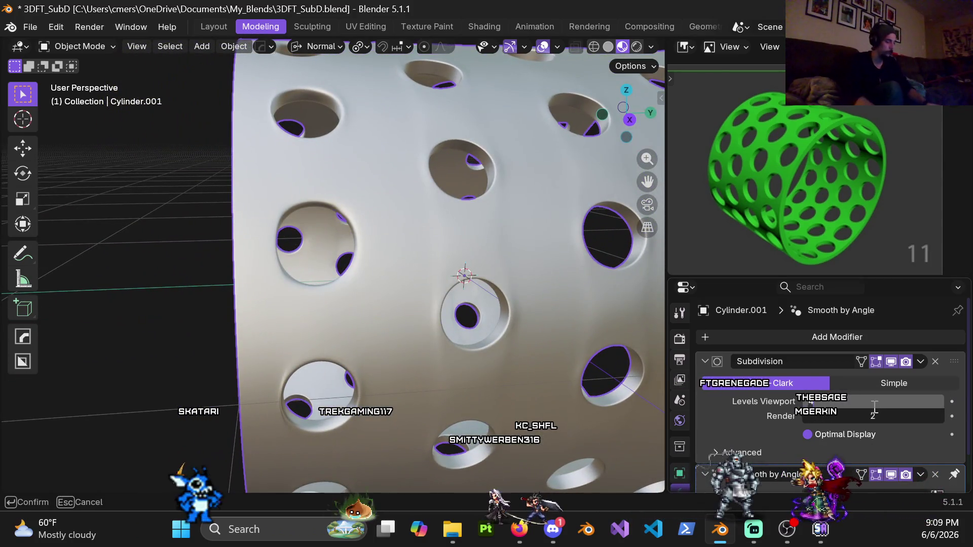
pyautogui.press('Return')
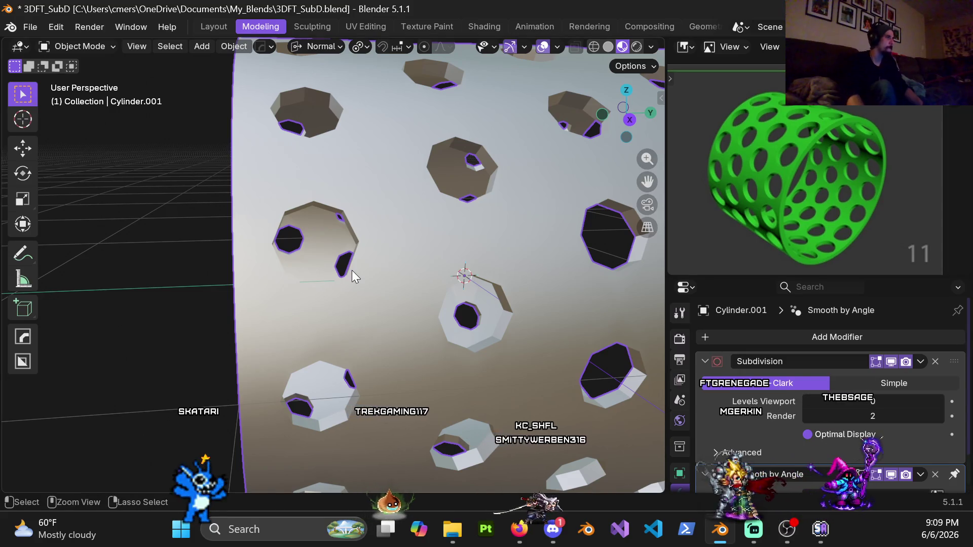
pyautogui.press('Tab')
pyautogui.keyDown('ctrl'); pyautogui.click(353, 284); pyautogui.keyUp('ctrl')
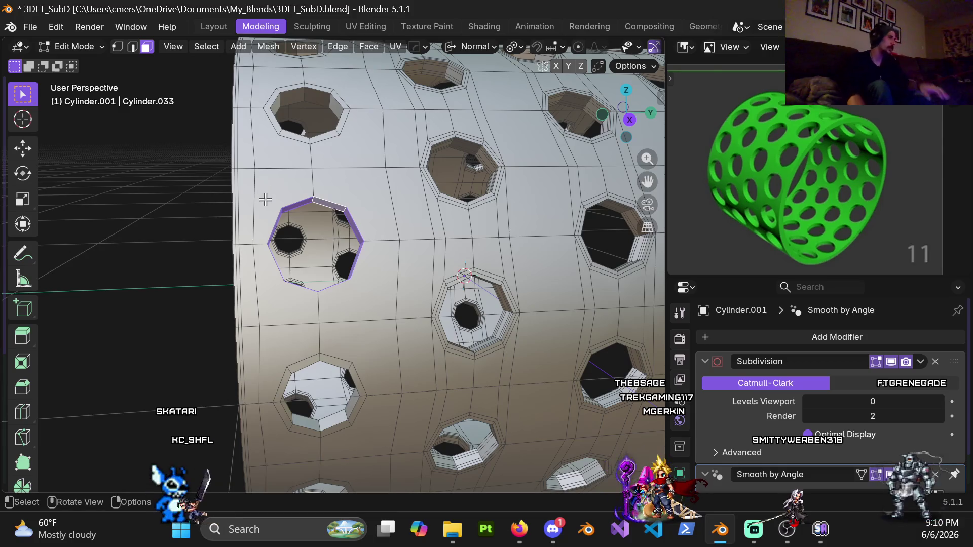
# - Knife-cut a new edge from a hole corner vertex to the nearby grid vertex
pyautogui.press('k')
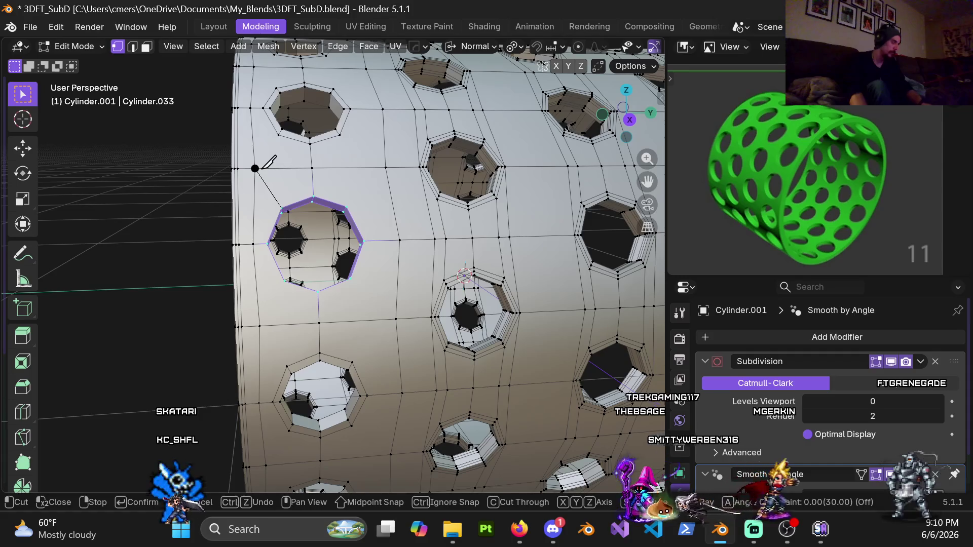
pyautogui.press('Return')
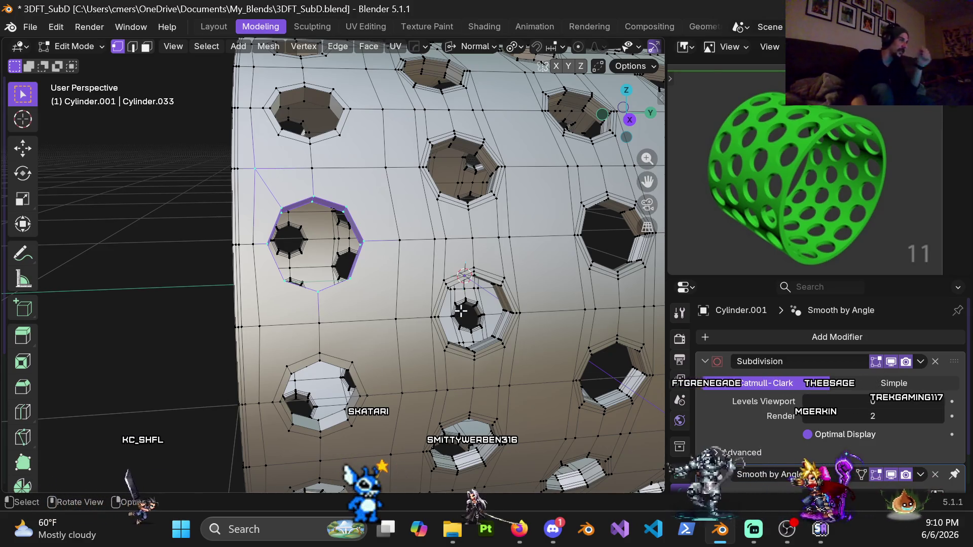
pyautogui.press('k')
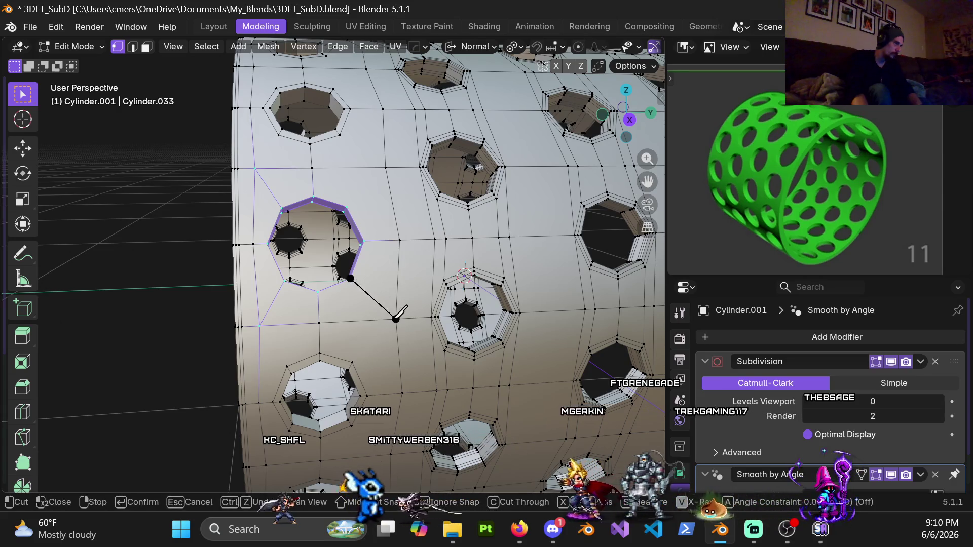
pyautogui.press('k')
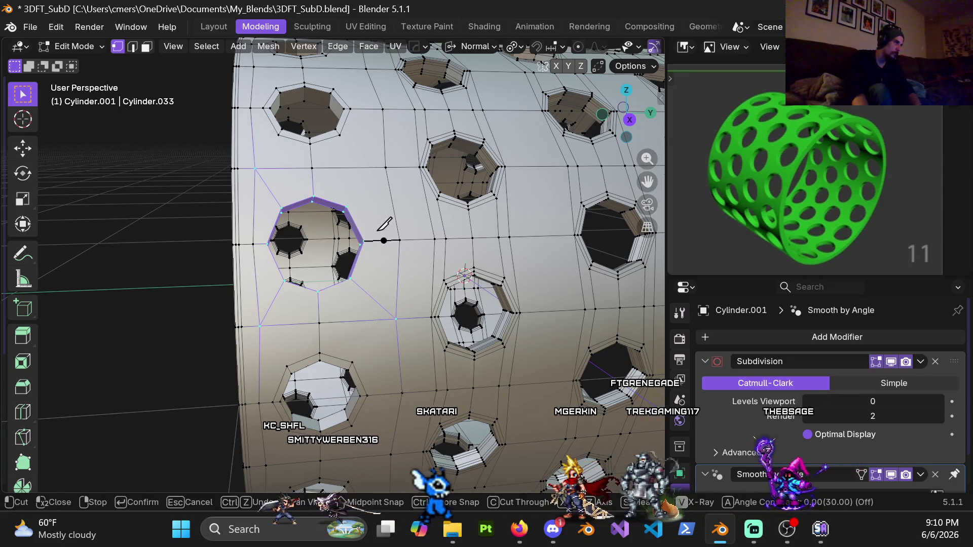
pyautogui.click(346, 207)
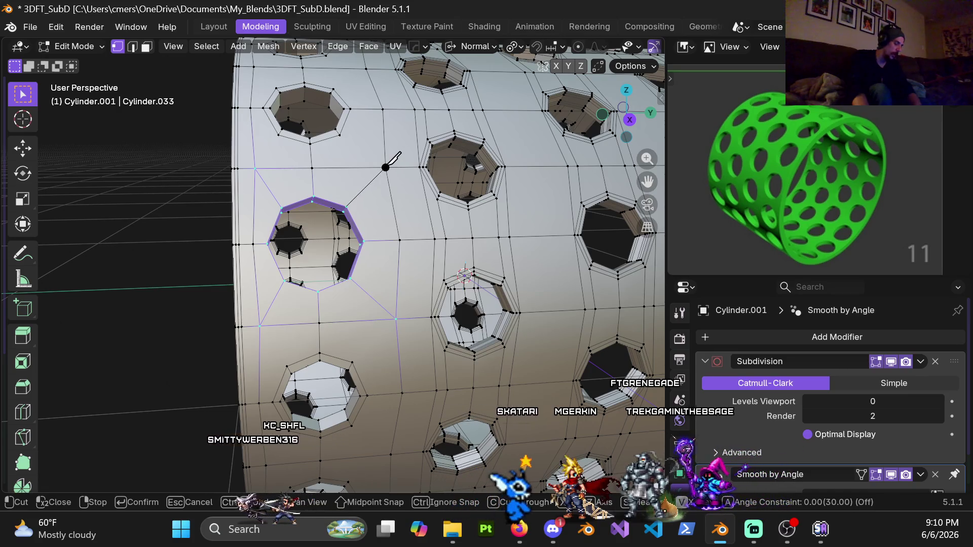
pyautogui.click(386, 167)
pyautogui.press('Return')
pyautogui.scroll(3, 365, 201)
pyautogui.scroll(-3, 365, 201)
pyautogui.scroll(2, 350, 184)
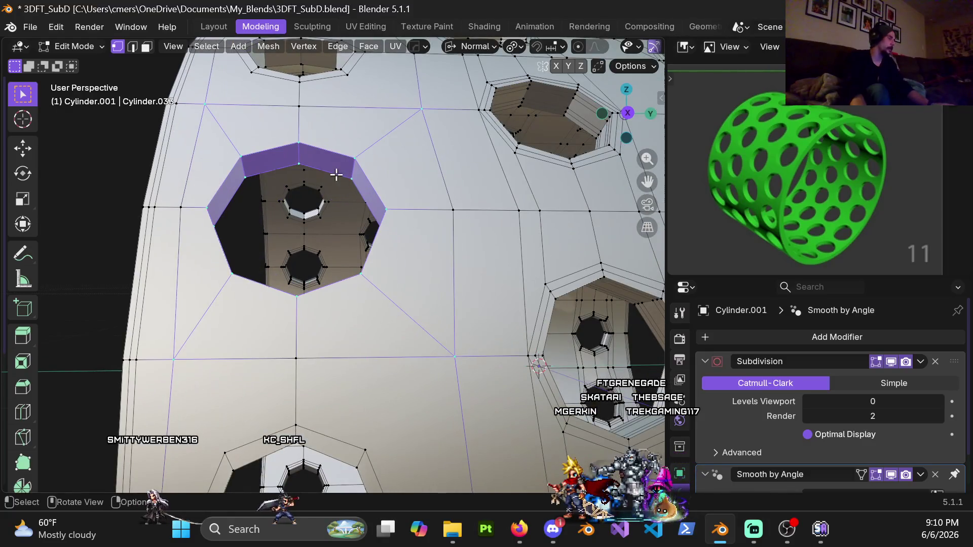
# - Select the face ring around the hole and convert it to its boundary loop
pyautogui.press('2')
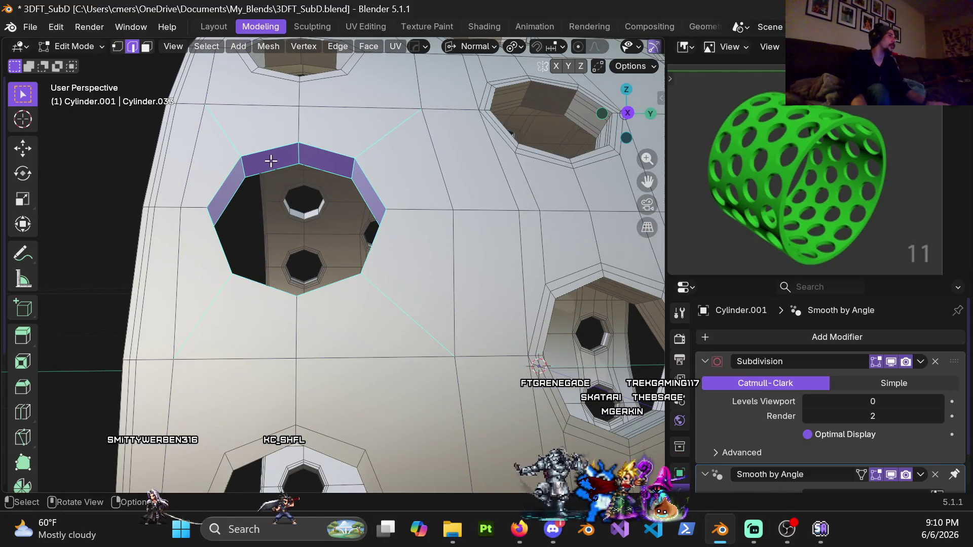
pyautogui.press('3')
pyautogui.keyDown('alt'); pyautogui.click(253, 182); pyautogui.keyUp('alt')
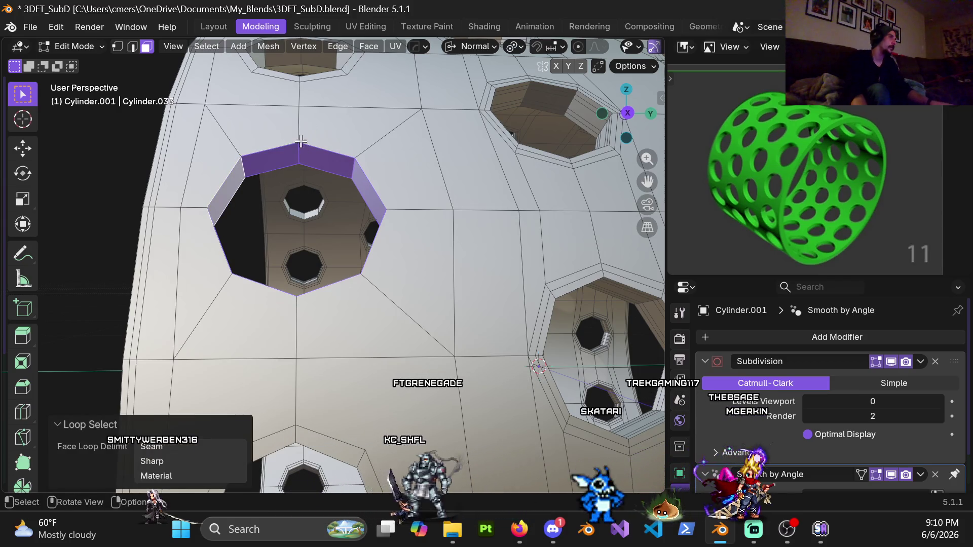
pyautogui.click(213, 48)
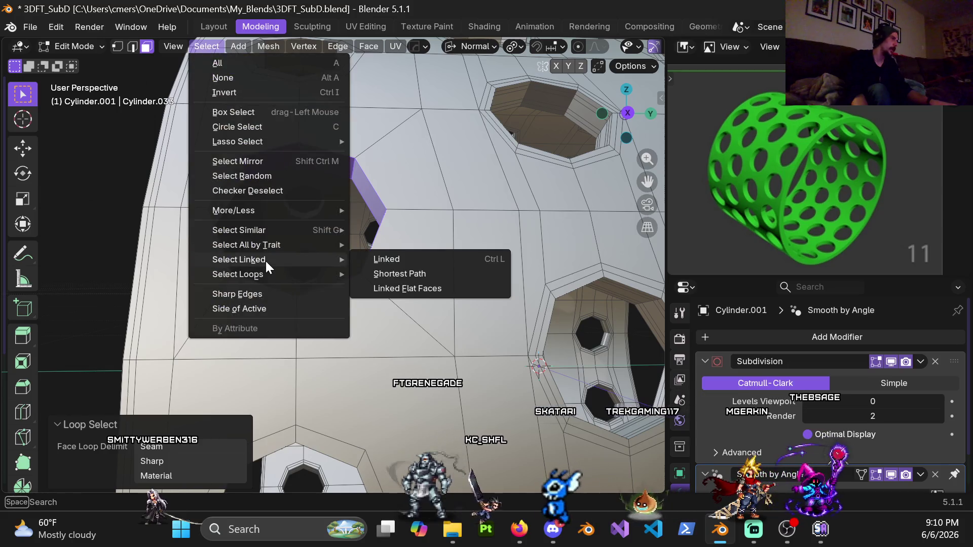
pyautogui.moveTo(265, 274)
pyautogui.click(409, 324)
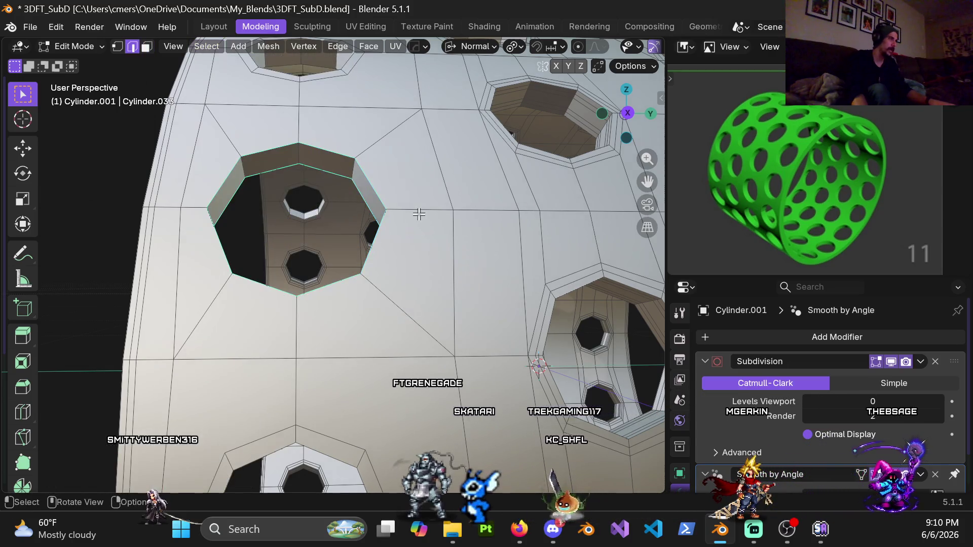
# - Bevel the boundary edges with 2 segments and 0.015 m width
pyautogui.hotkey('ctrl', 'b')
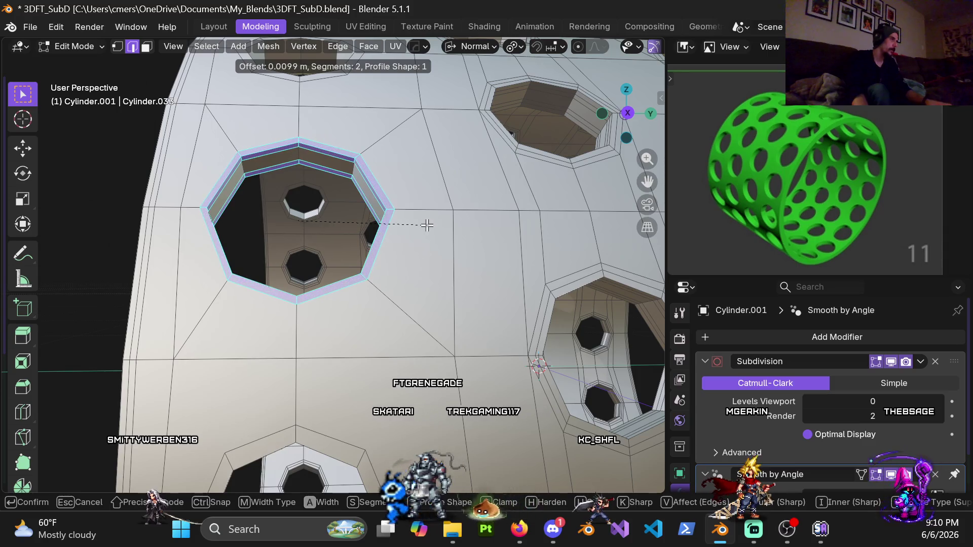
pyautogui.click(429, 224)
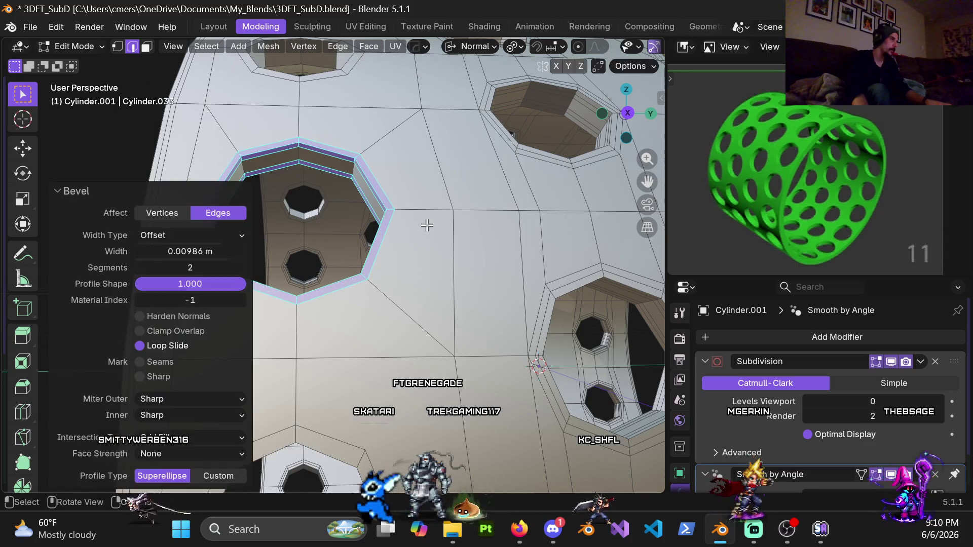
pyautogui.click(190, 253)
pyautogui.write('.015')
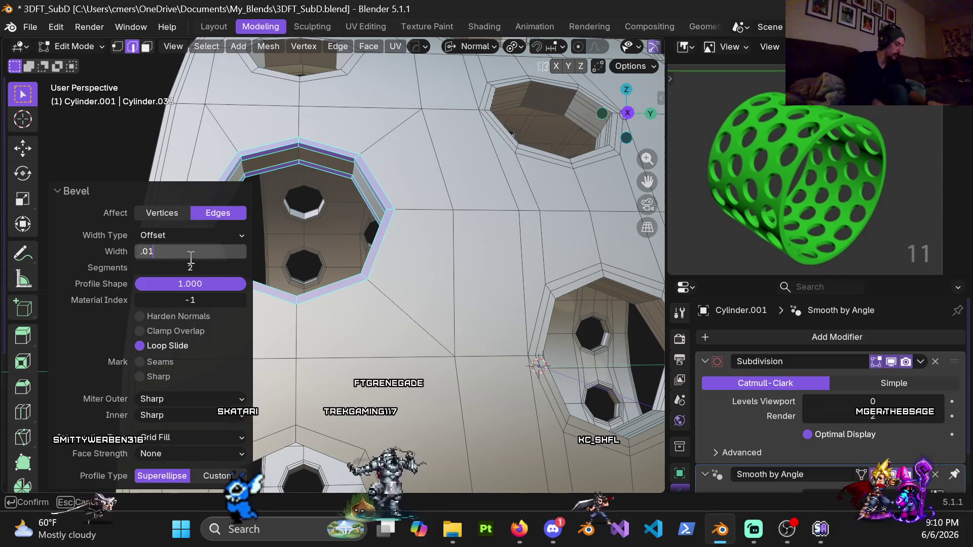
pyautogui.press('Return')
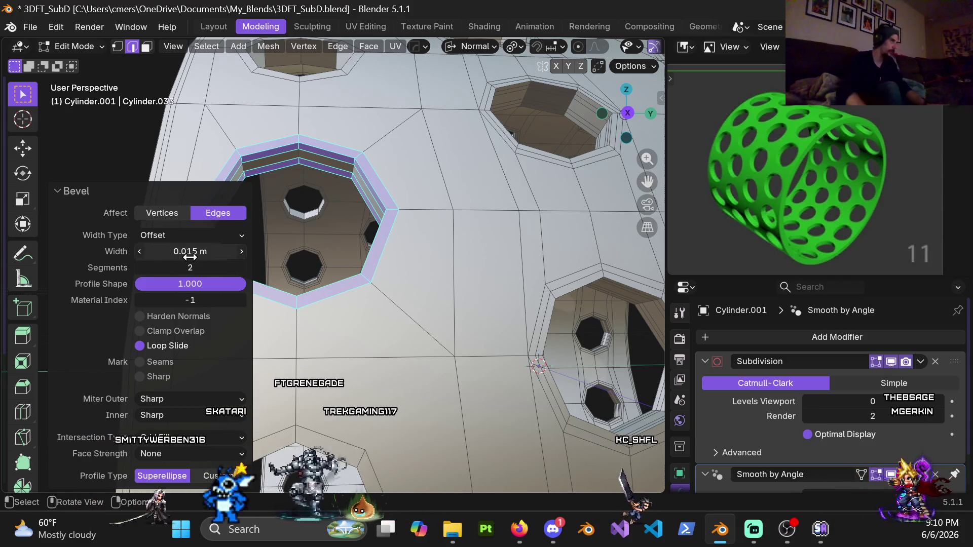